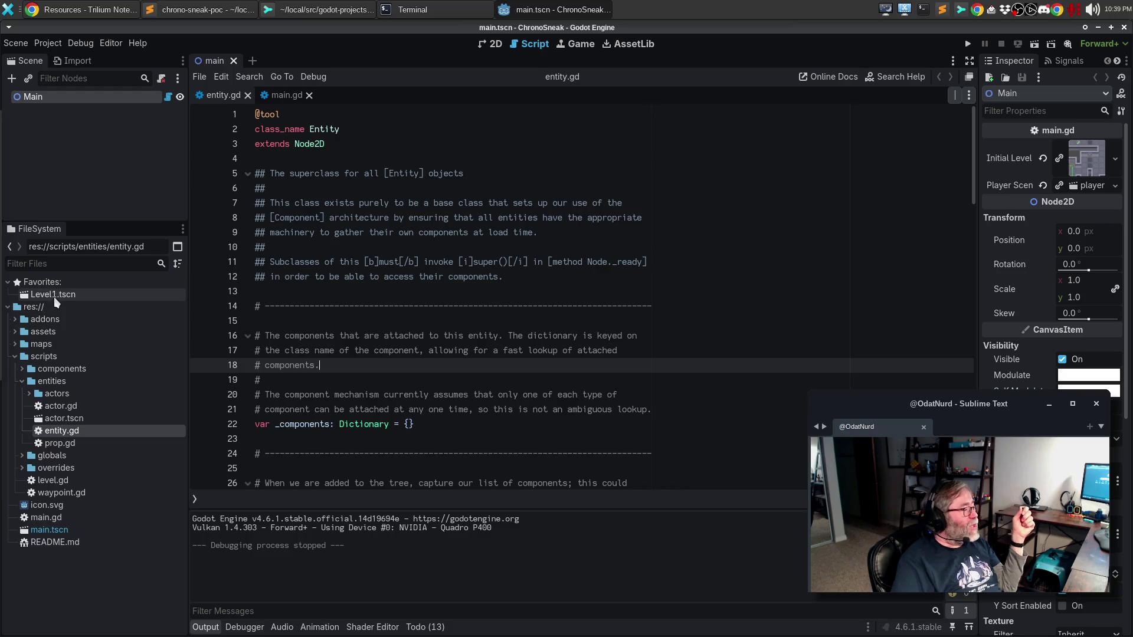
Display the Level1 tiled map with its four-waypoint patrol loop in the 2D editor.
{"action": "left_click", "coordinate": [492, 44]}
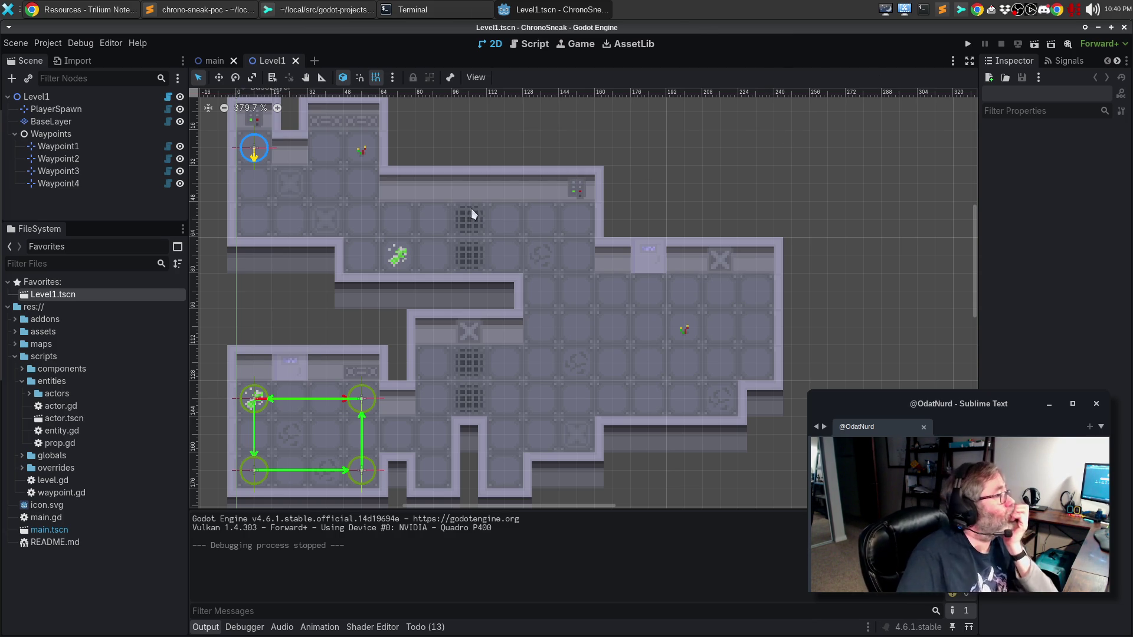
Return Godot to the script editor and bring Sublime Merge's chrono-sneak repository to the front.
{"action": "left_click", "coordinate": [529, 44]}
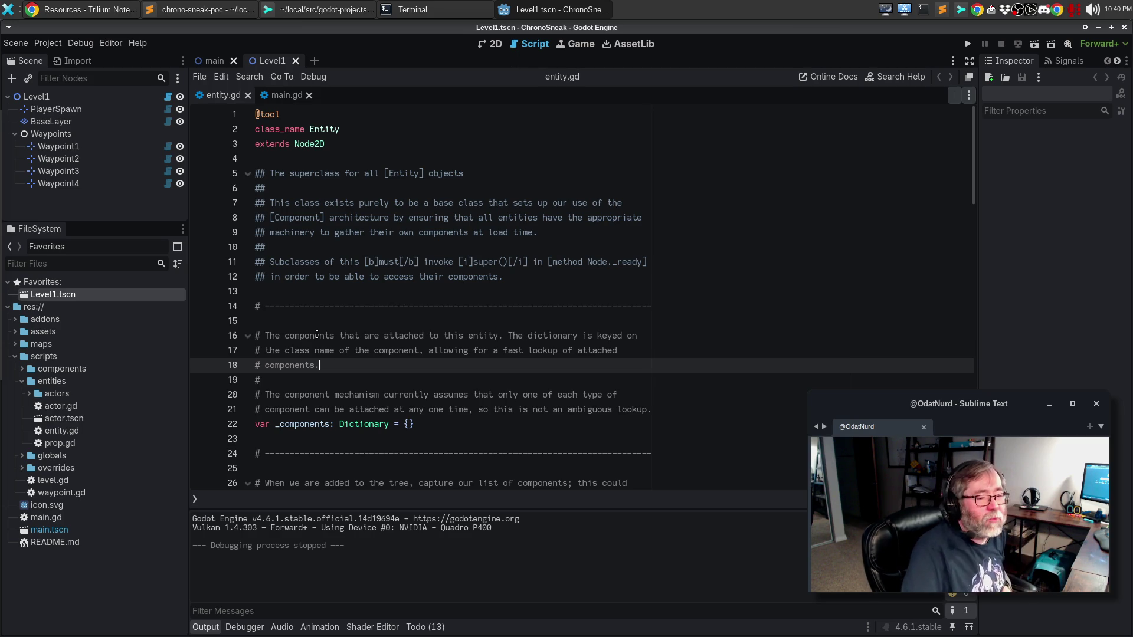
{"action": "left_click", "coordinate": [301, 12]}
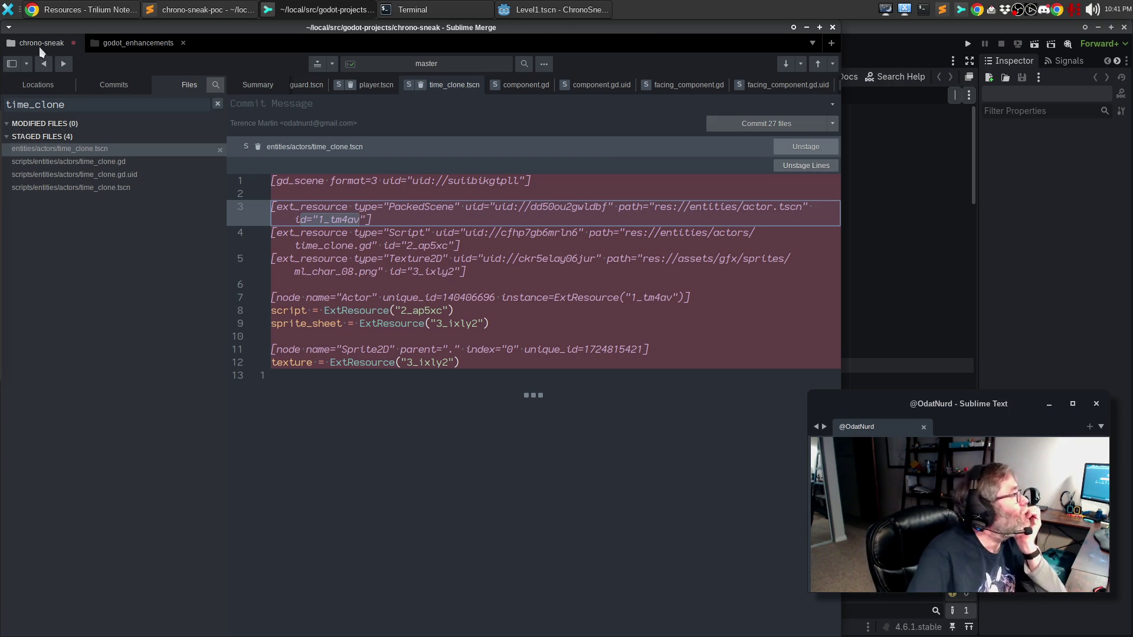
Look over the Diffs page of Sublime Merge's preferences, then close the dialog.
{"action": "key", "text": "alt+f"}
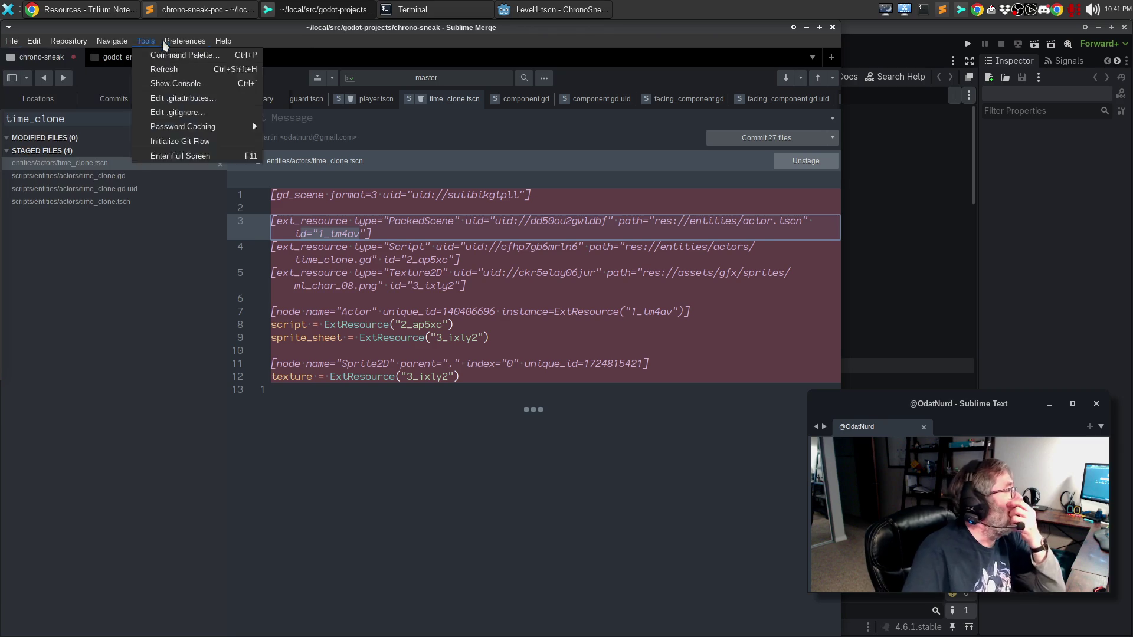
{"action": "left_click", "coordinate": [188, 57]}
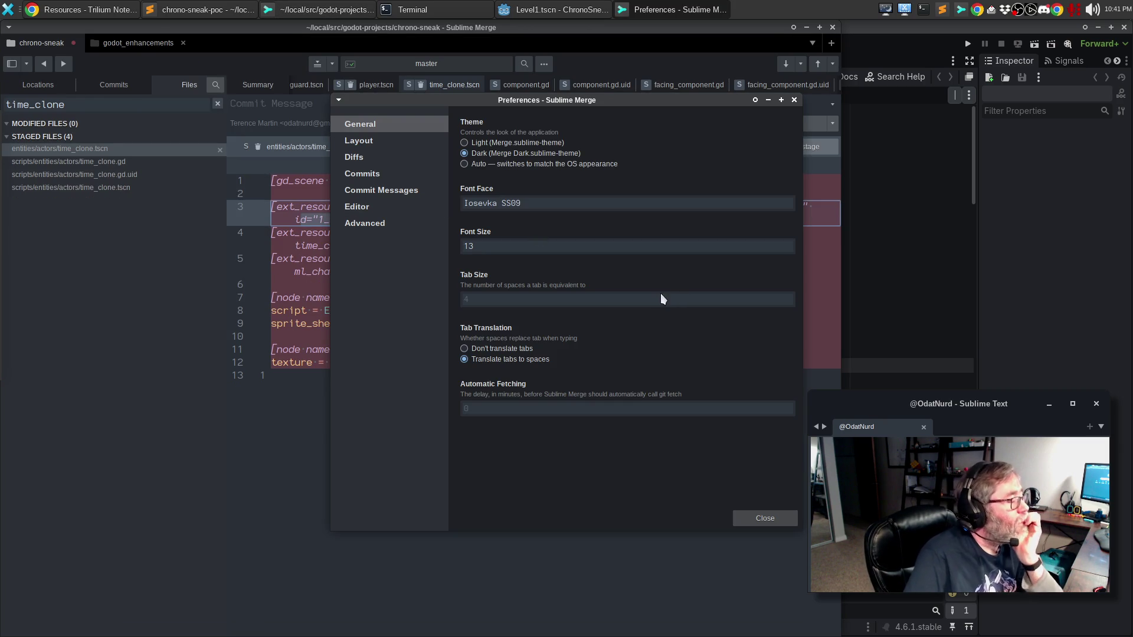
{"action": "left_click", "coordinate": [372, 156]}
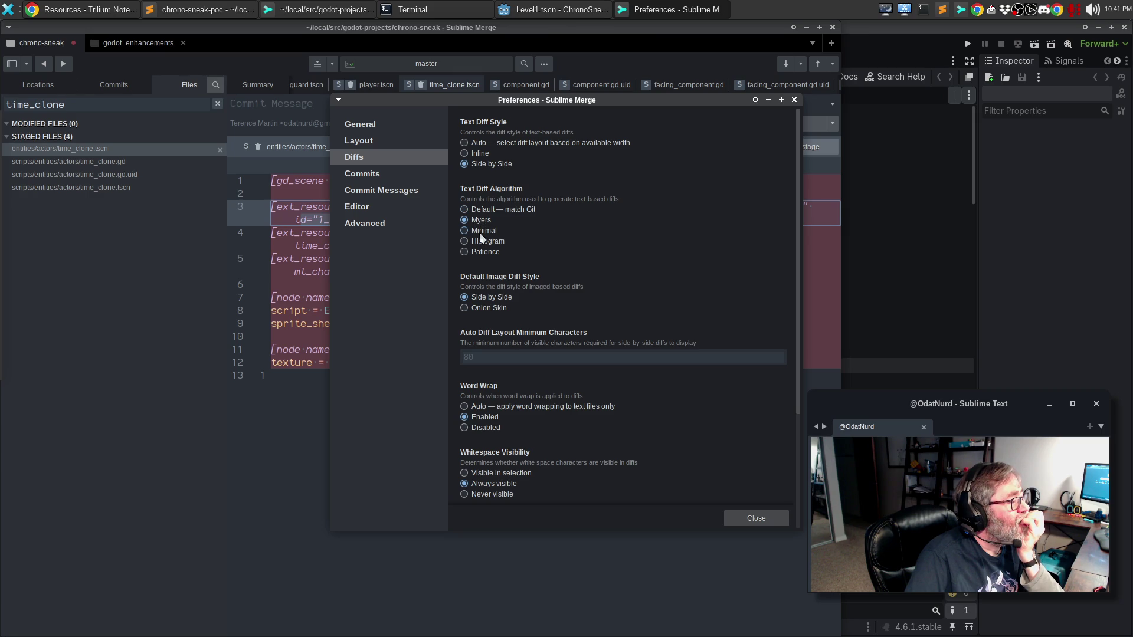
{"action": "left_click", "coordinate": [751, 518]}
Compare the staged time_clone.gd, time_clone.tscn and time_clone.gd.uid diffs, ending on time_clone.gd.uid.
{"action": "left_click", "coordinate": [79, 161]}
{"action": "left_click", "coordinate": [80, 153]}
{"action": "left_click", "coordinate": [80, 163]}
{"action": "left_click", "coordinate": [81, 187]}
{"action": "left_click", "coordinate": [83, 176]}
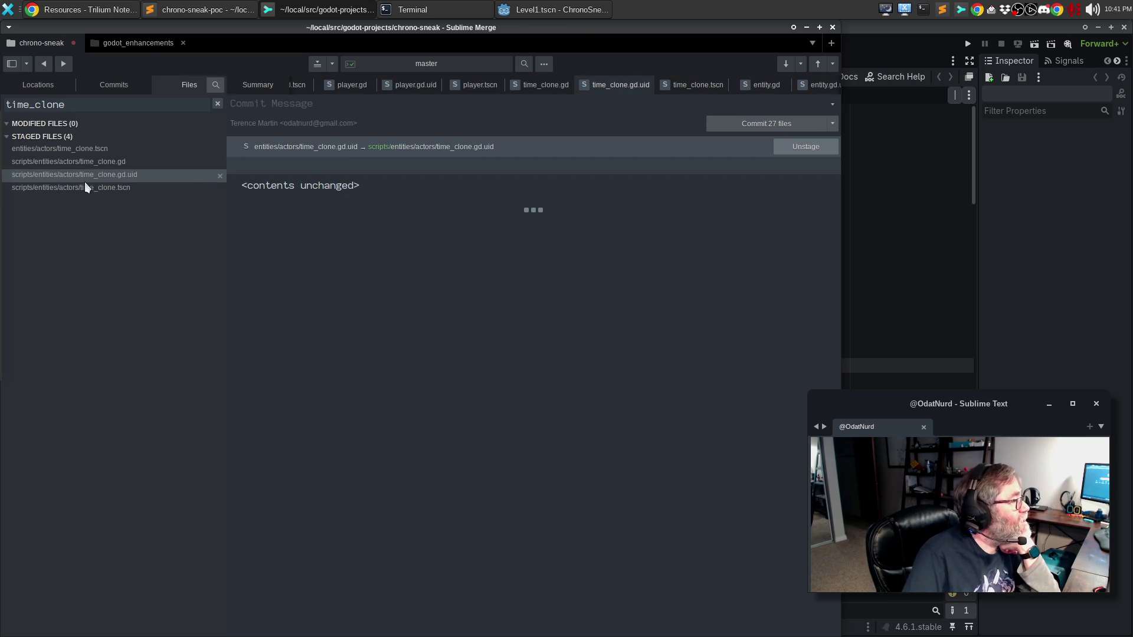
{"action": "left_click", "coordinate": [83, 164]}
{"action": "left_click", "coordinate": [83, 174]}
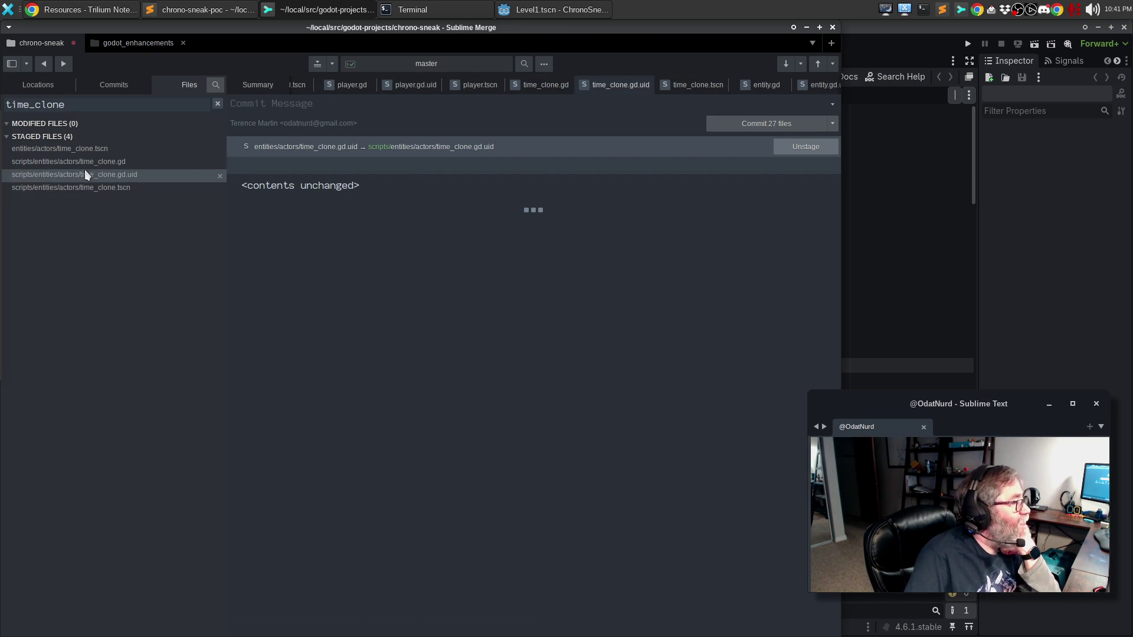
{"action": "left_click", "coordinate": [86, 160]}
{"action": "left_click", "coordinate": [85, 172]}
{"action": "left_click", "coordinate": [86, 166]}
{"action": "left_click", "coordinate": [85, 176]}
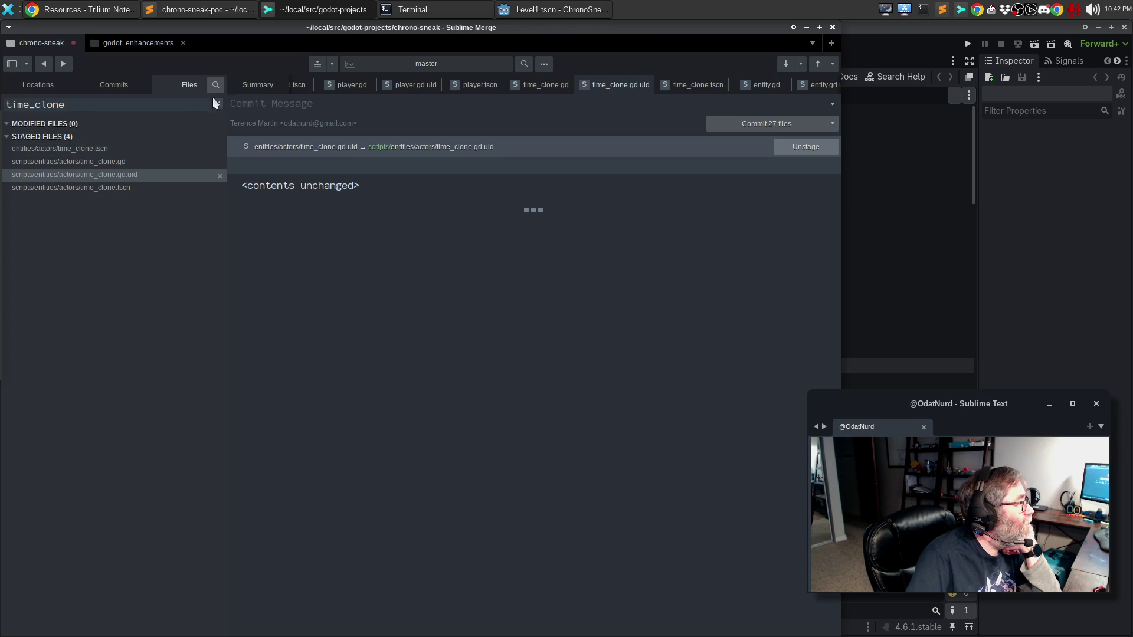
Compare the old and new time_clone.tscn copies, then try the Minimal text diff algorithm.
{"action": "left_click", "coordinate": [101, 147]}
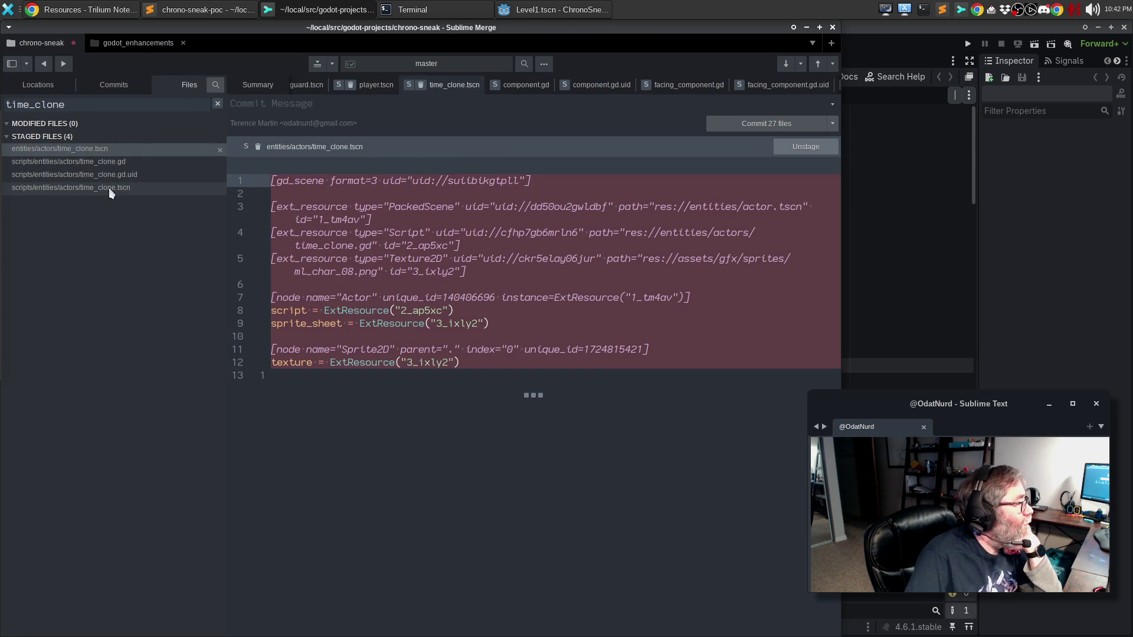
{"action": "left_click", "coordinate": [108, 188]}
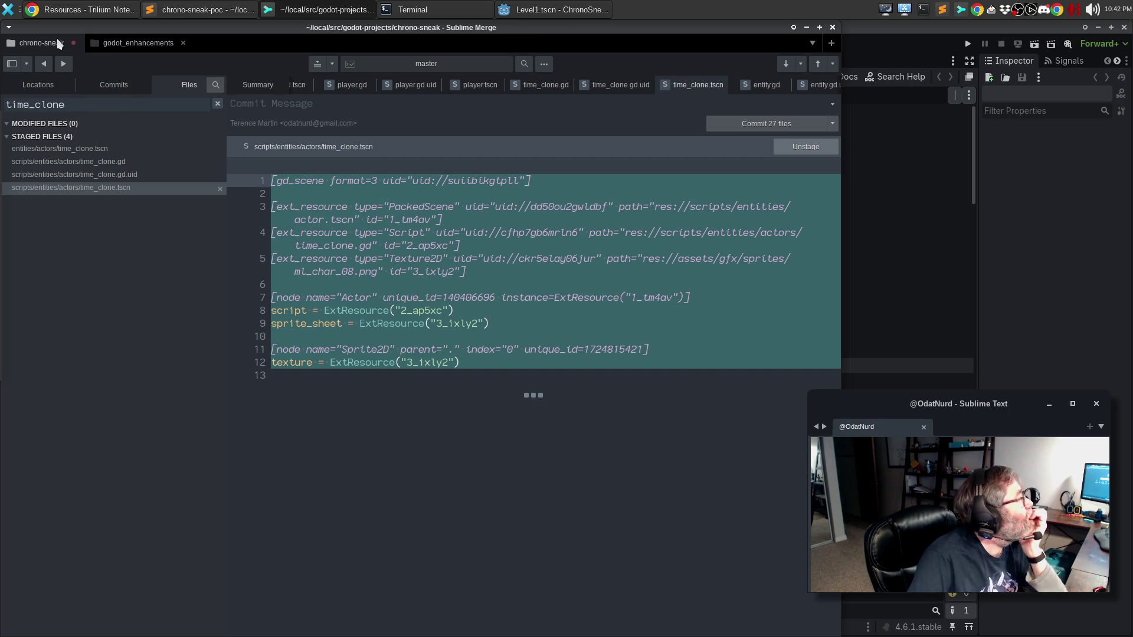
{"action": "key", "text": "alt+f"}
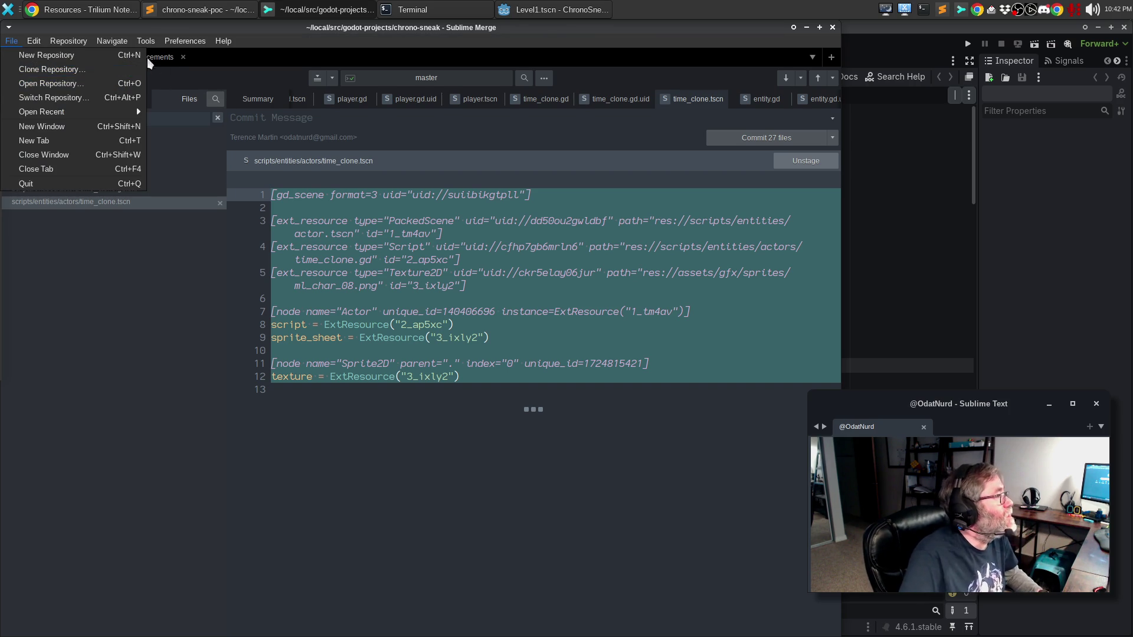
{"action": "left_click", "coordinate": [180, 55]}
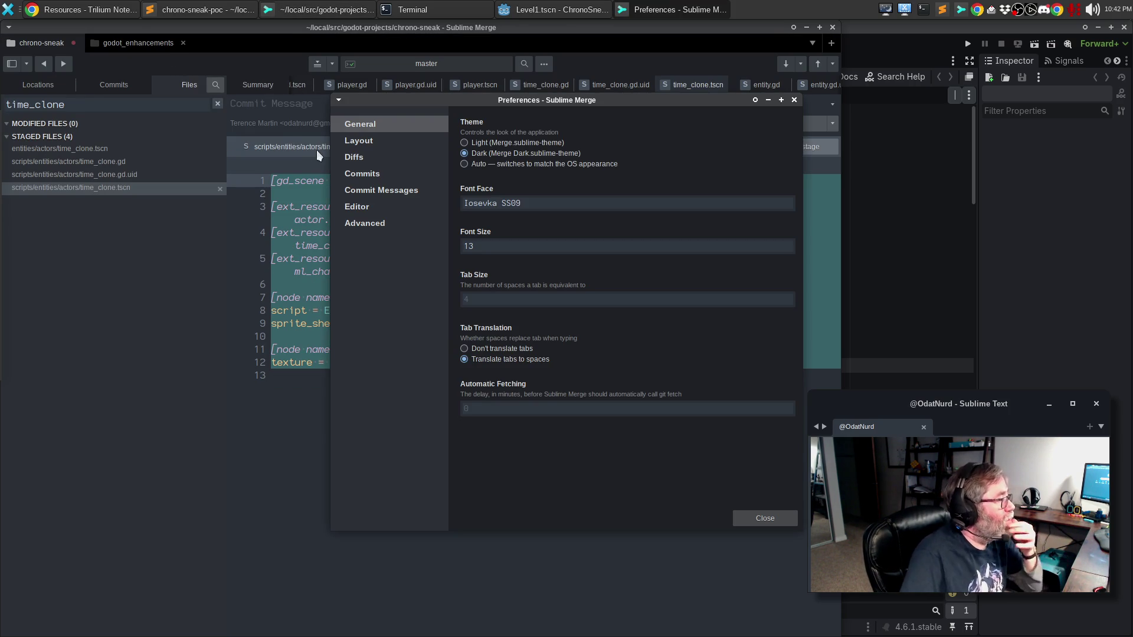
{"action": "left_click", "coordinate": [354, 156]}
{"action": "left_click", "coordinate": [485, 230]}
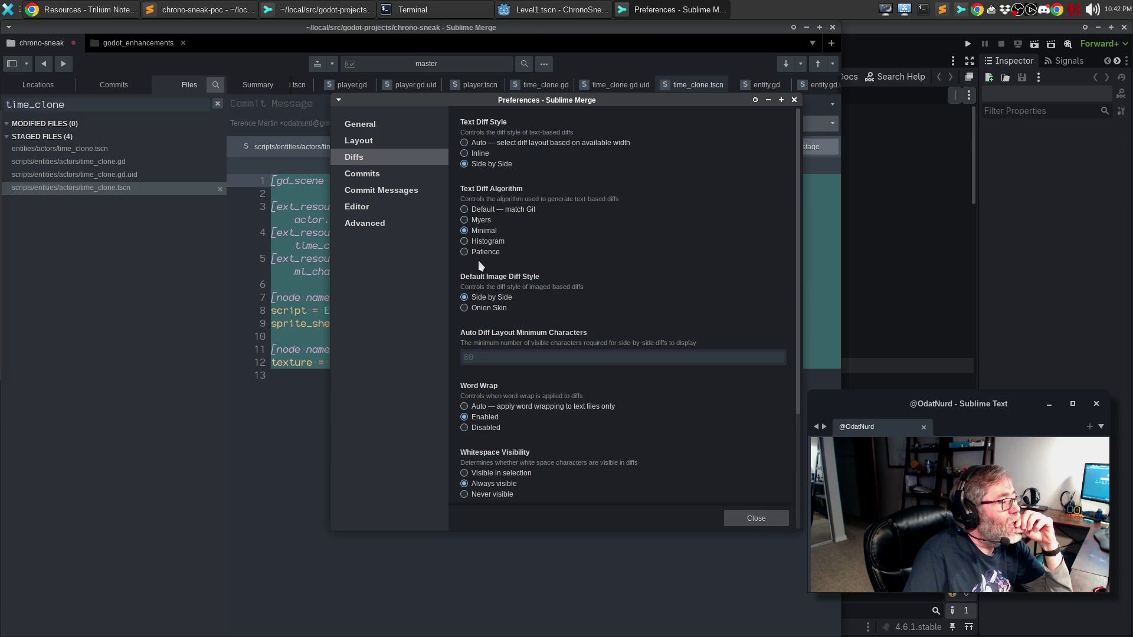
{"action": "left_click", "coordinate": [756, 515]}
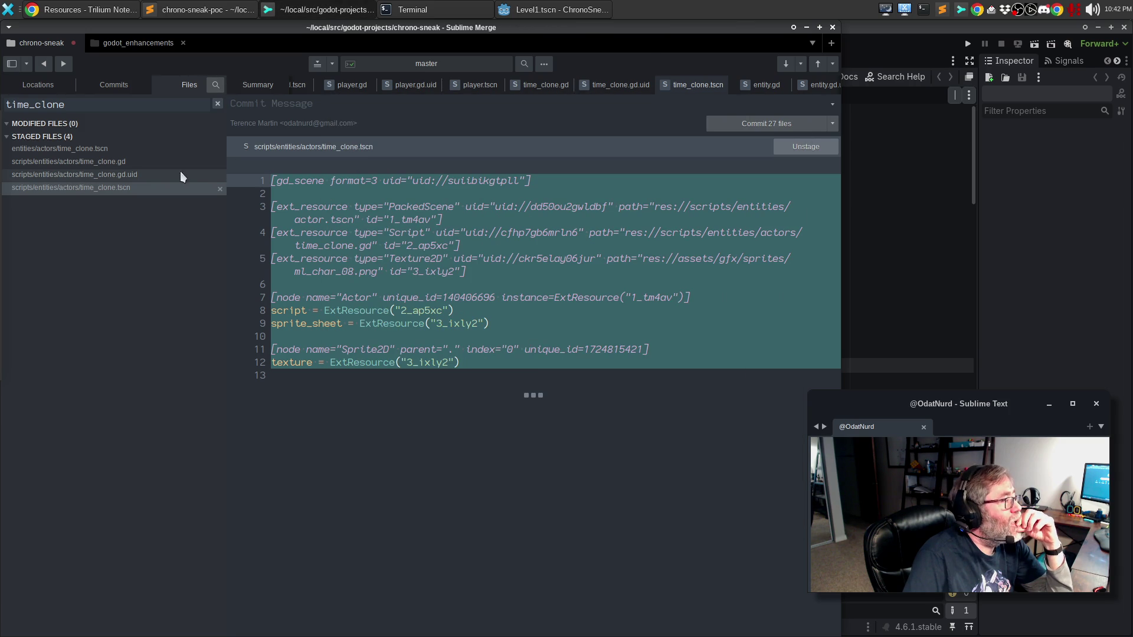
Recheck the time_clone diffs, then switch the text diff algorithm to Default — match Git.
{"action": "left_click", "coordinate": [137, 176]}
{"action": "left_click", "coordinate": [137, 188]}
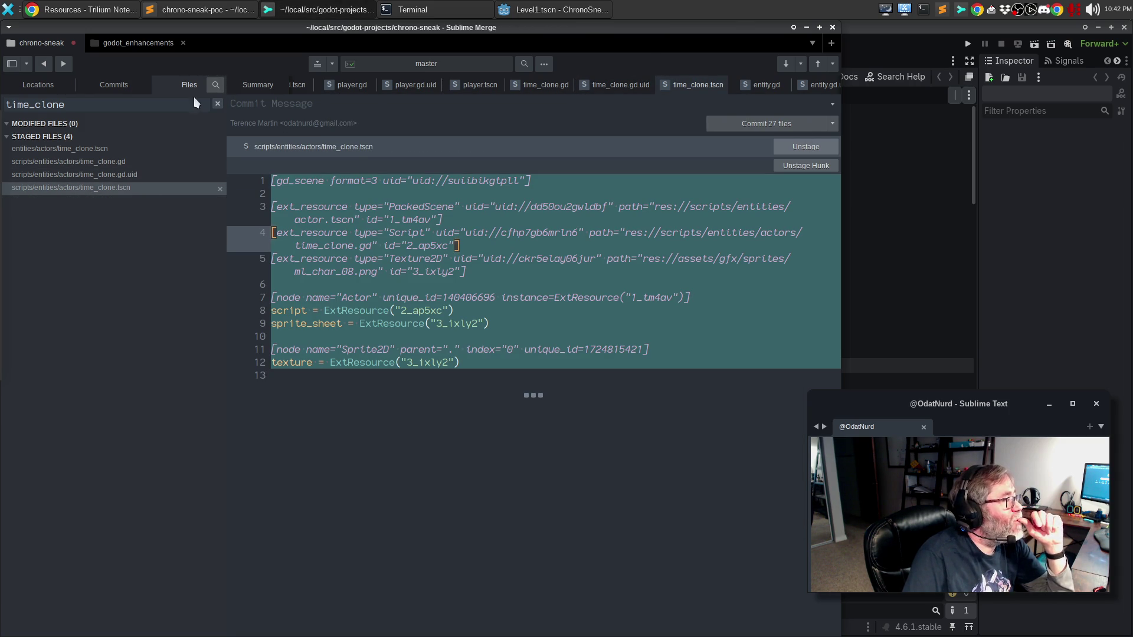
{"action": "key", "text": "alt+f"}
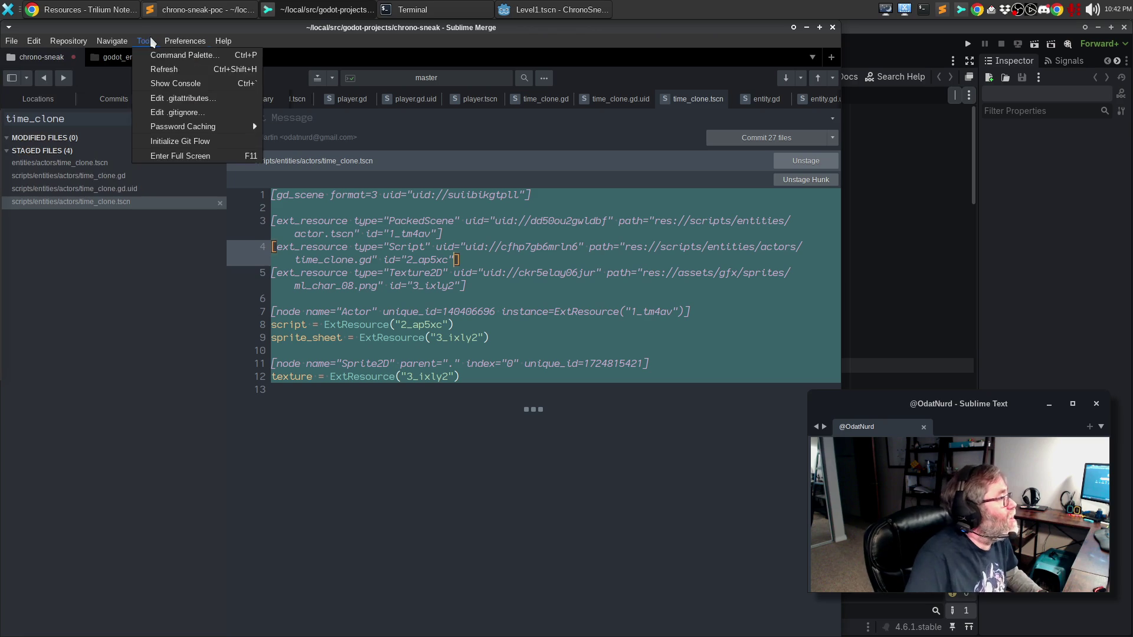
{"action": "left_click", "coordinate": [178, 54]}
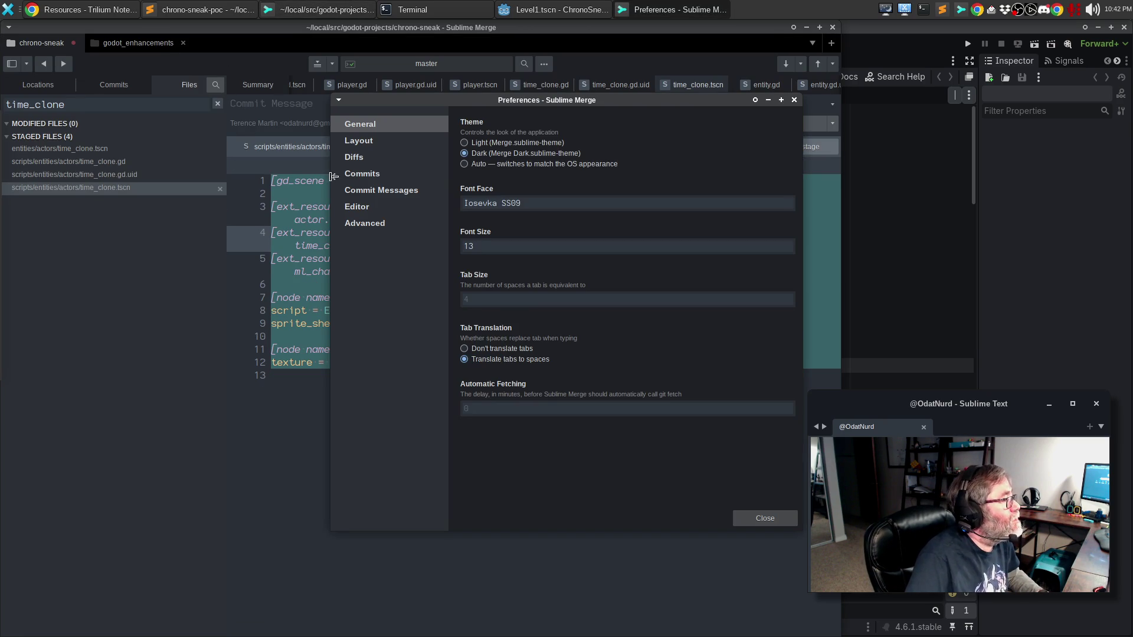
{"action": "left_click", "coordinate": [390, 158]}
{"action": "left_click", "coordinate": [511, 210]}
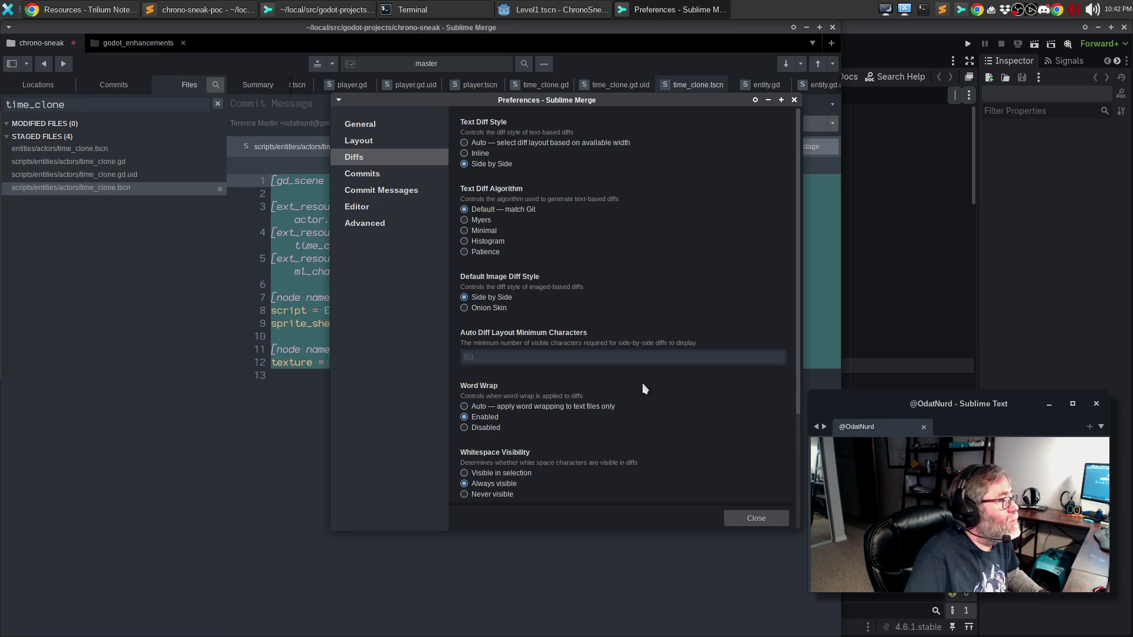
{"action": "left_click", "coordinate": [759, 519]}
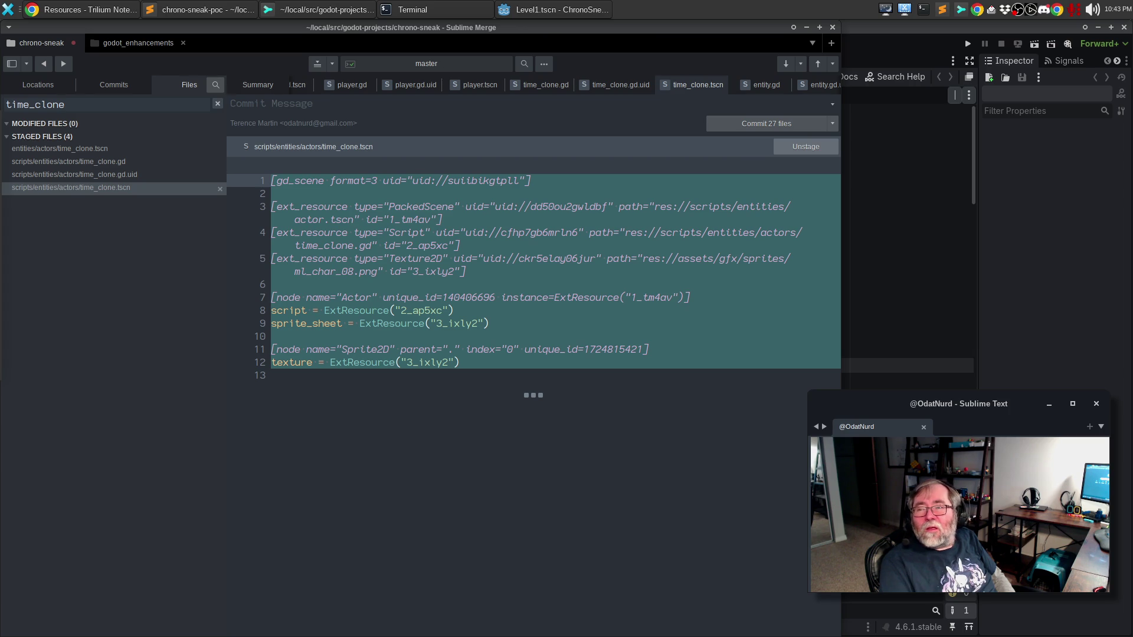
Bring Chrome forward to the Trilium Resources note showing GuardResource and PropResource.
{"action": "left_click", "coordinate": [96, 9]}
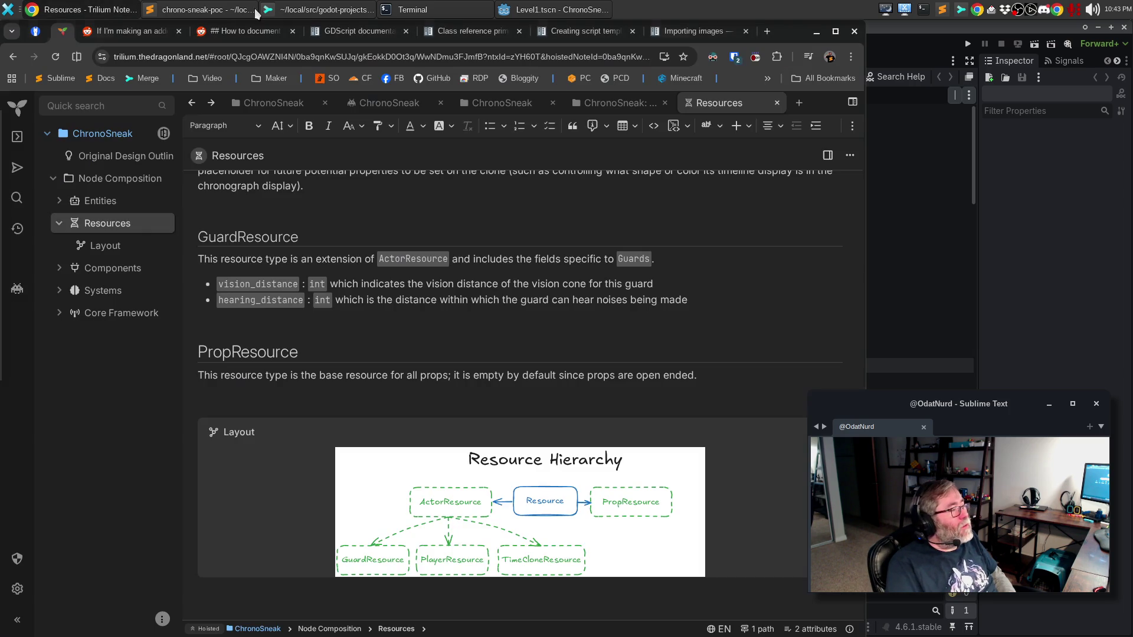
{"action": "left_click", "coordinate": [767, 33]}
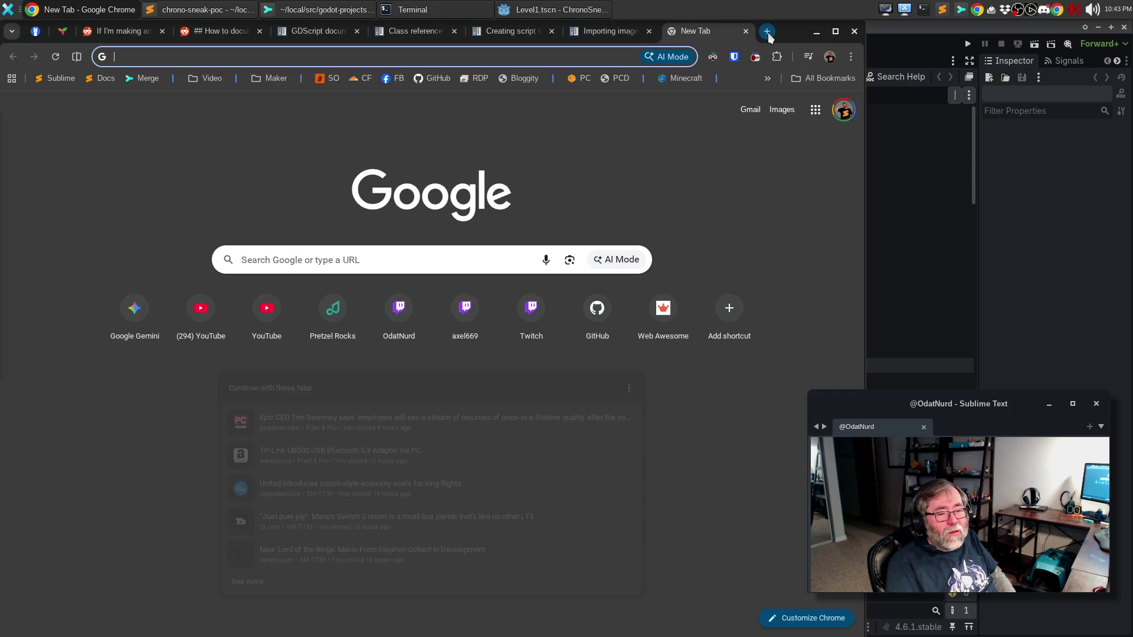
{"action": "left_click", "coordinate": [686, 79]}
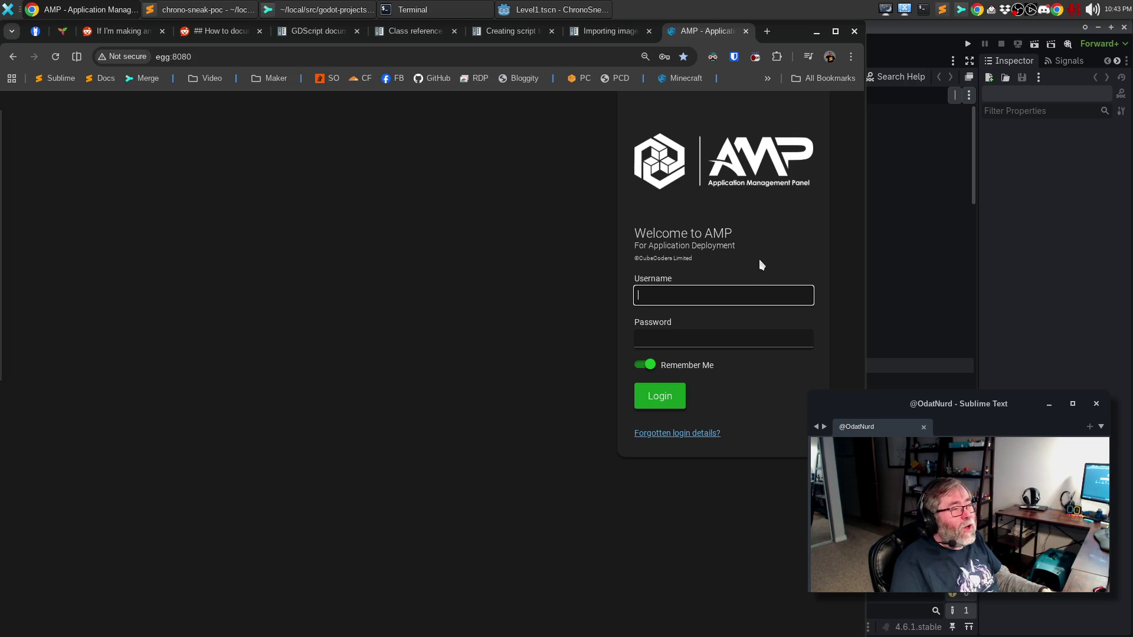
{"action": "left_click", "coordinate": [716, 324]}
{"action": "left_click", "coordinate": [662, 394]}
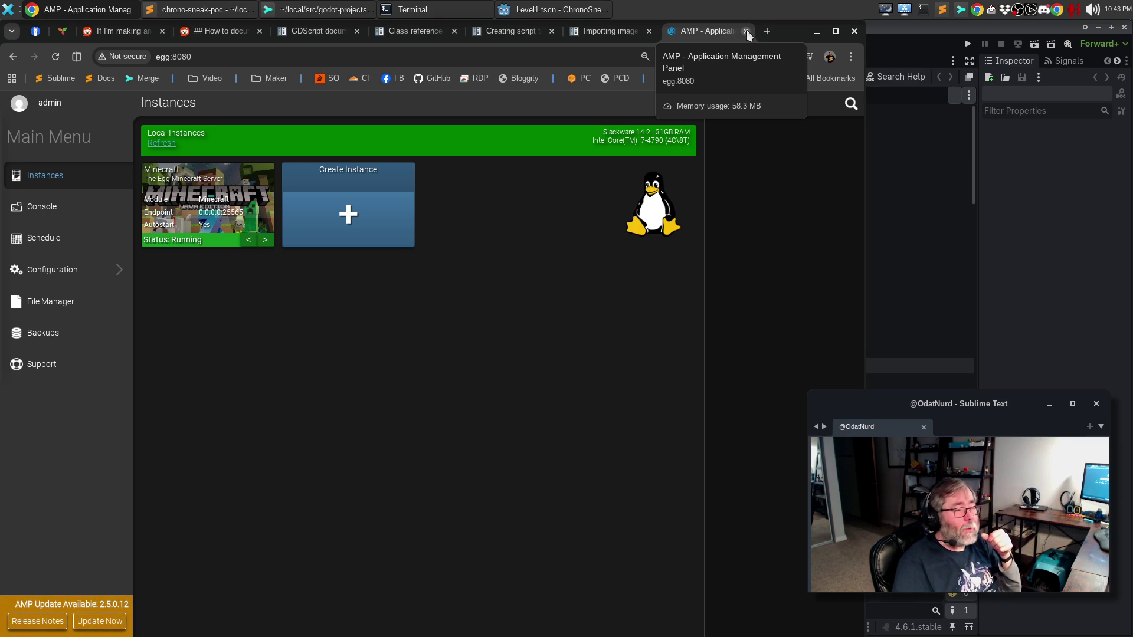
{"action": "left_click", "coordinate": [745, 31]}
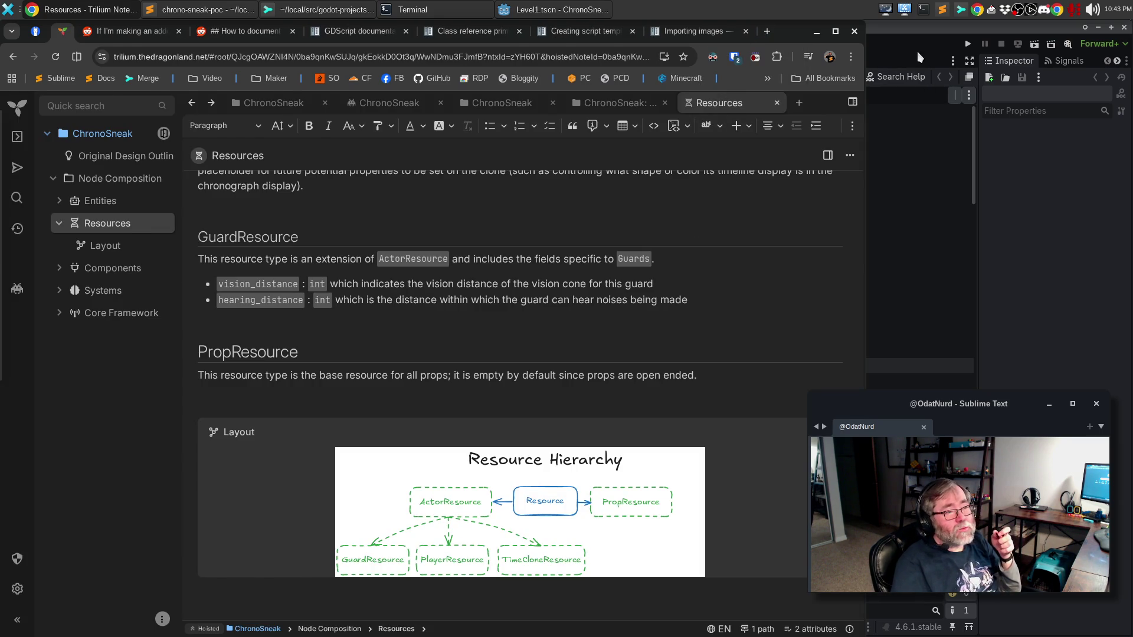
Clear Sublime Merge's file filter so all changes, including guard.tscn, are listed.
{"action": "left_click", "coordinate": [911, 58]}
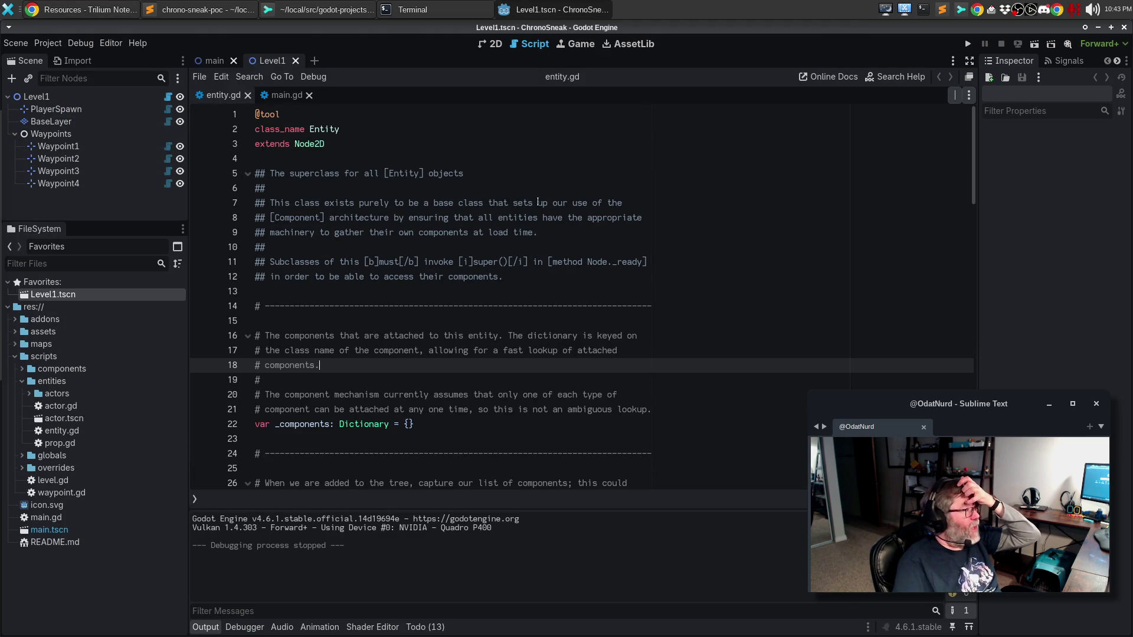
{"action": "left_click", "coordinate": [324, 10]}
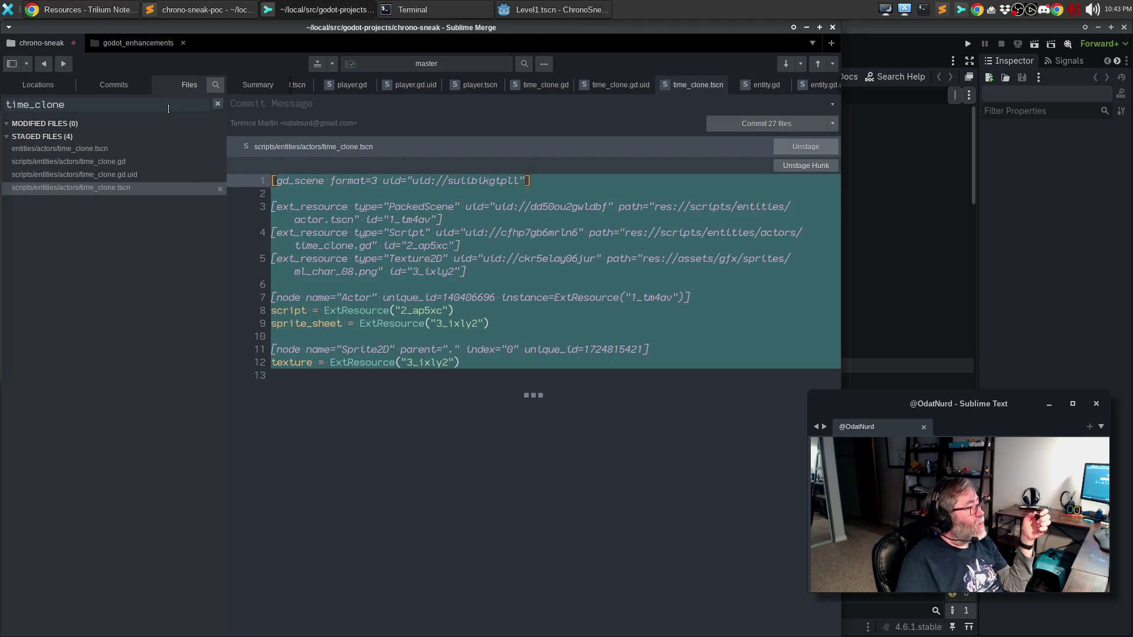
{"action": "left_click", "coordinate": [215, 104]}
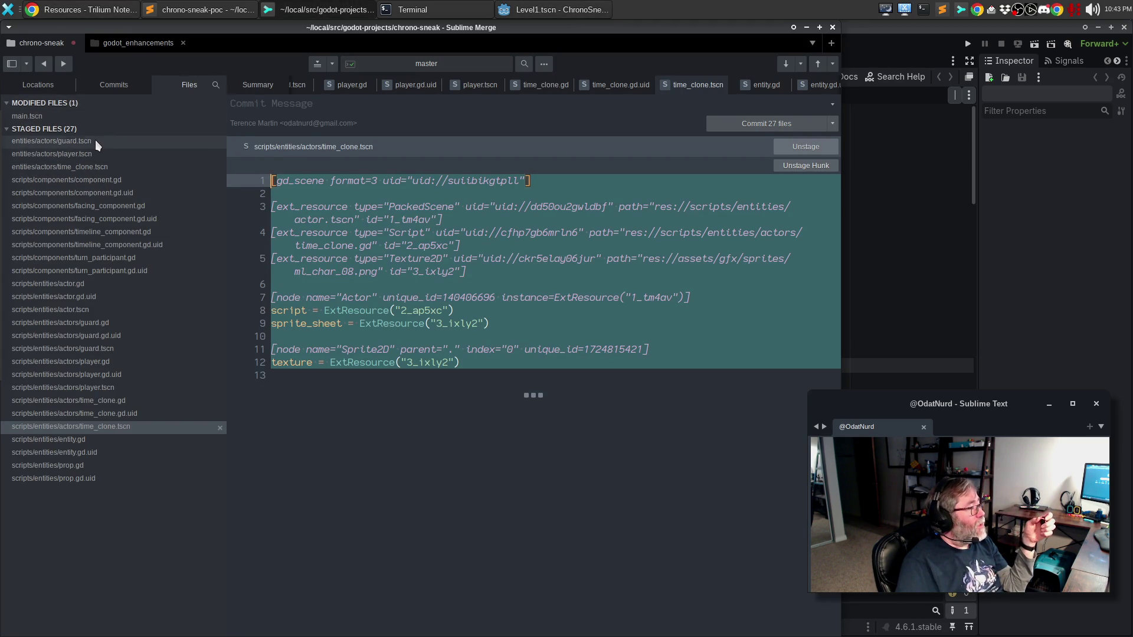
{"action": "left_click", "coordinate": [94, 140]}
Stage main.tscn for 28 staged files, list past commits, and return to Godot.
{"action": "left_click", "coordinate": [77, 115]}
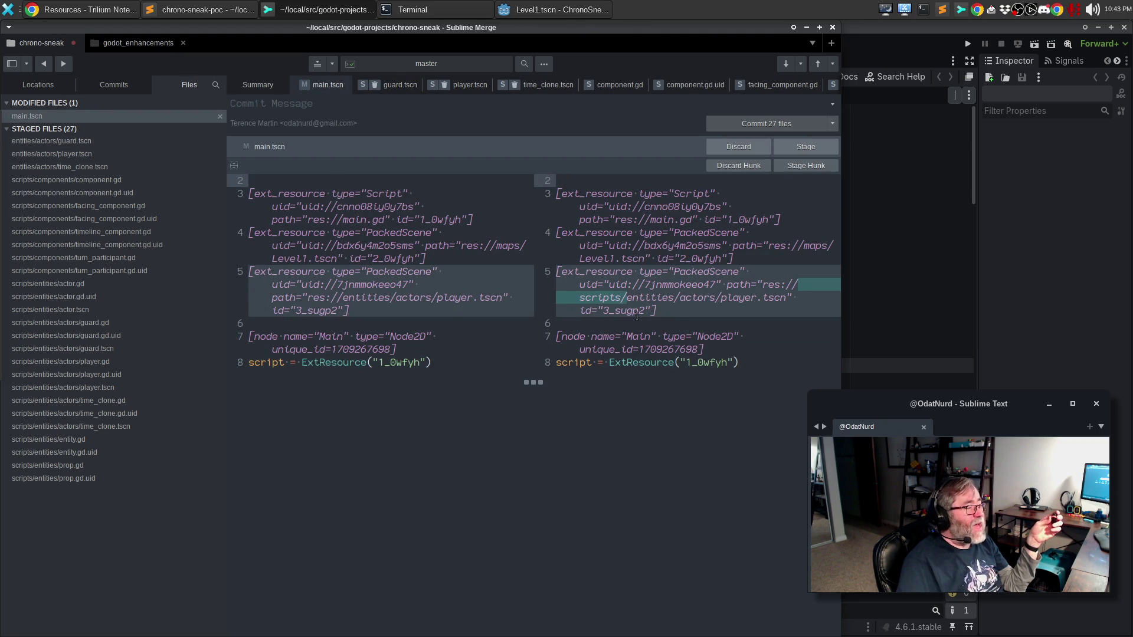
{"action": "left_click", "coordinate": [801, 146]}
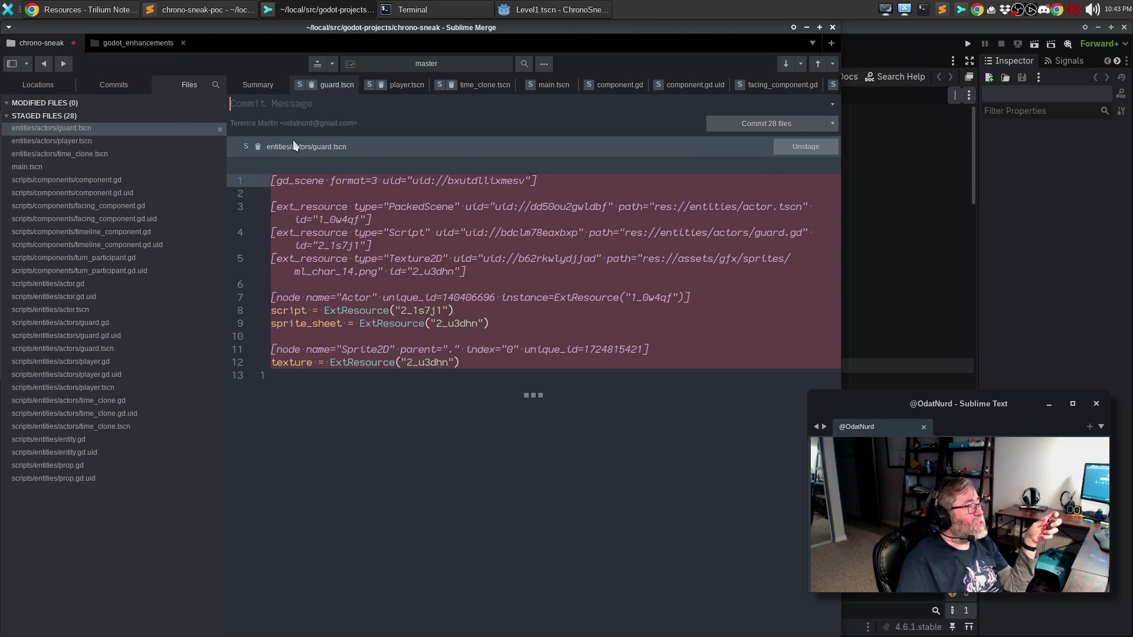
{"action": "left_click", "coordinate": [126, 88]}
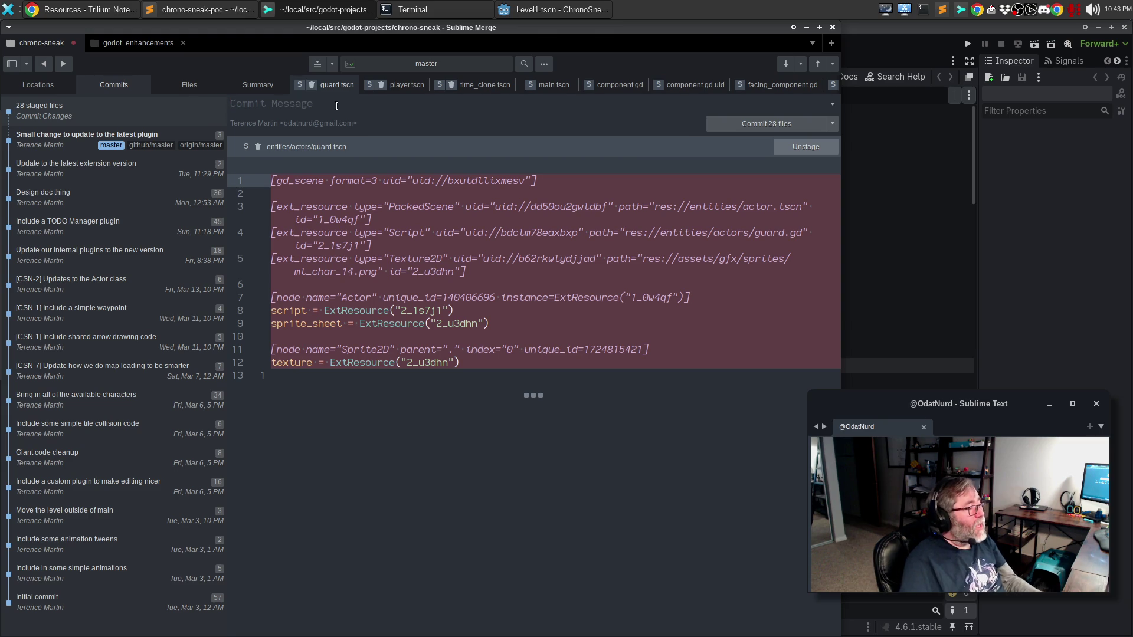
{"action": "left_click", "coordinate": [521, 7]}
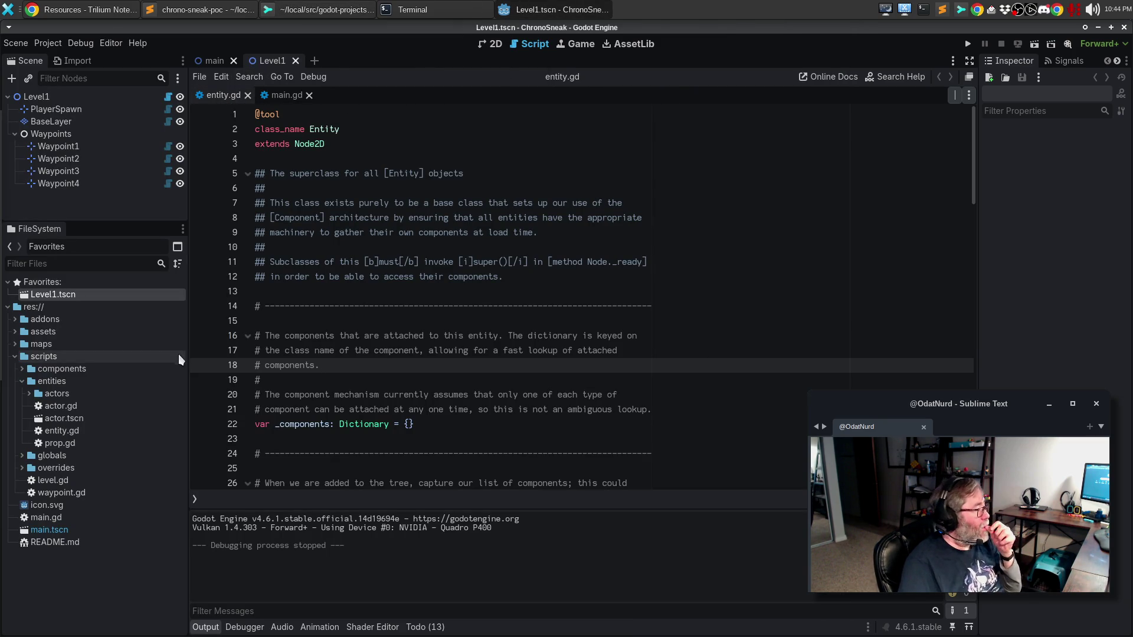
Collapse the entities and scripts folders, then inspect icon.svg's 128×128 texture in the Inspector.
{"action": "left_click", "coordinate": [21, 381]}
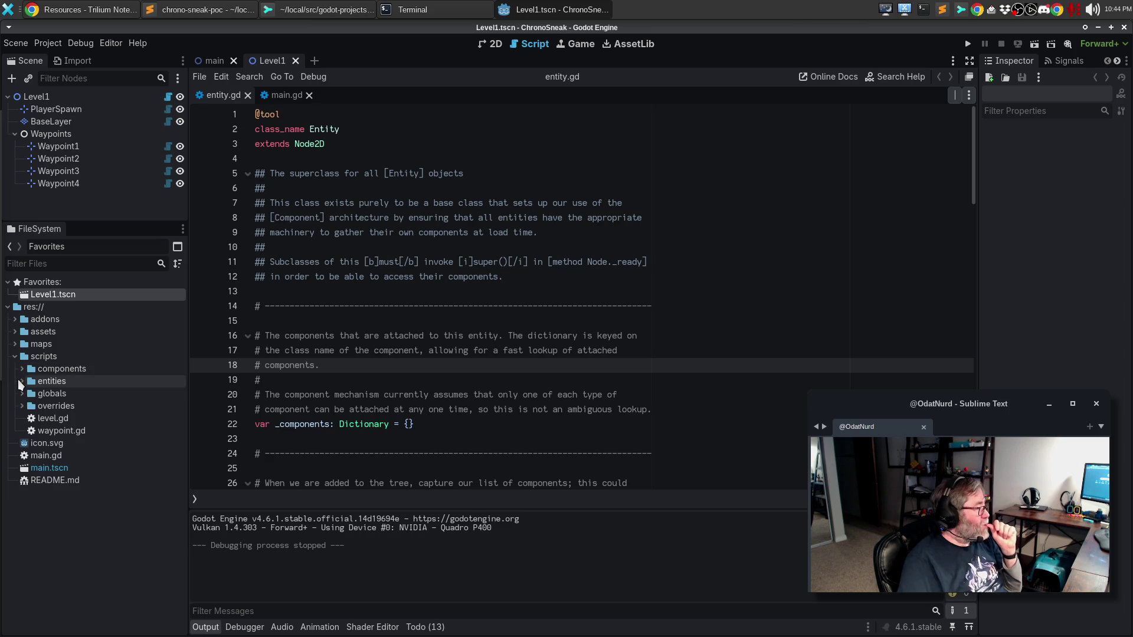
{"action": "left_click", "coordinate": [22, 392]}
{"action": "left_click", "coordinate": [22, 392]}
{"action": "left_click", "coordinate": [23, 405]}
{"action": "left_click", "coordinate": [24, 406]}
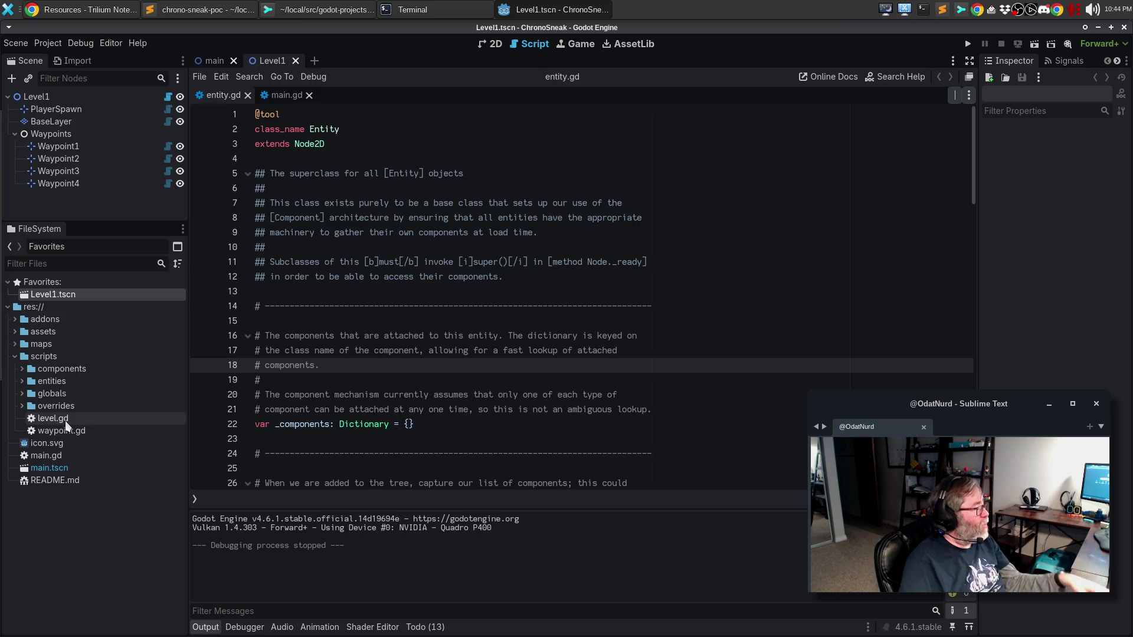
{"action": "left_click", "coordinate": [15, 357]}
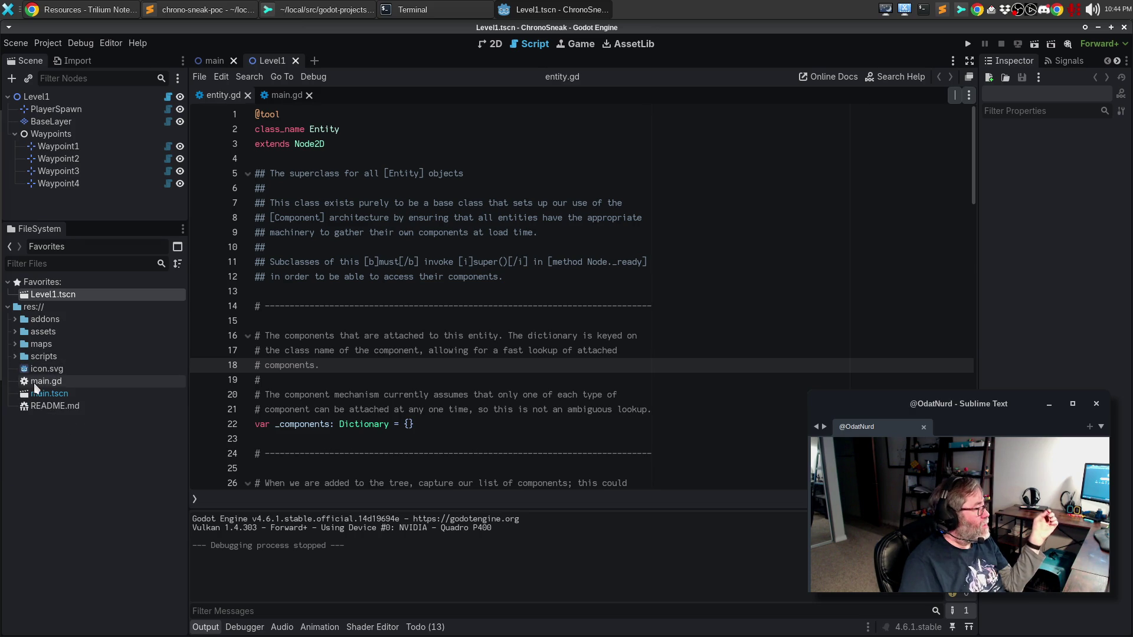
{"action": "left_click", "coordinate": [38, 387]}
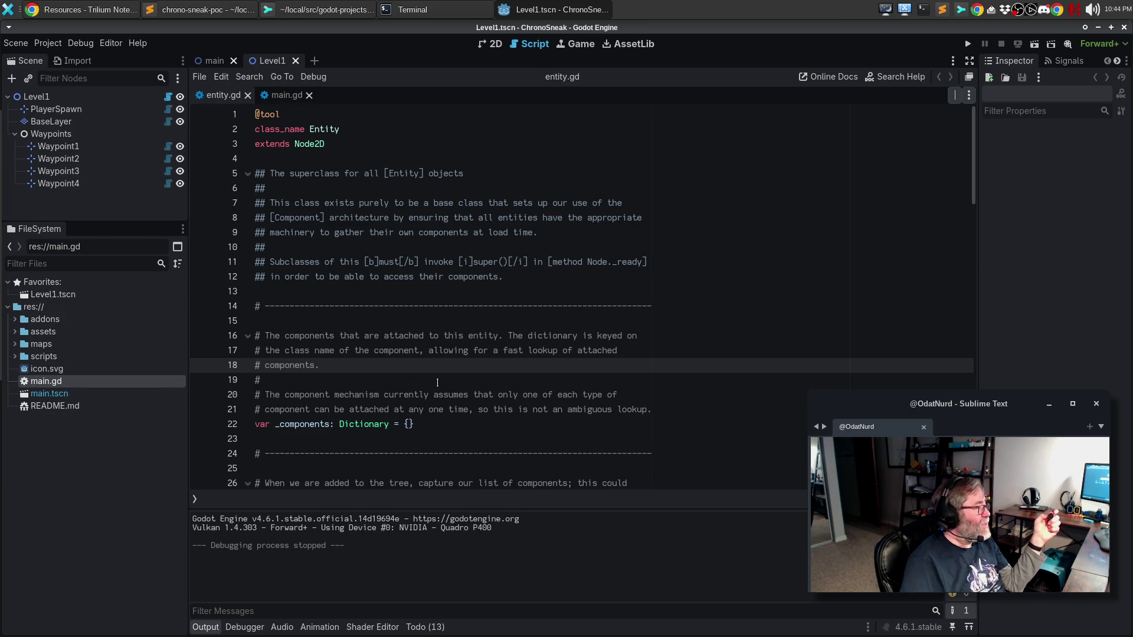
{"action": "left_click", "coordinate": [52, 370]}
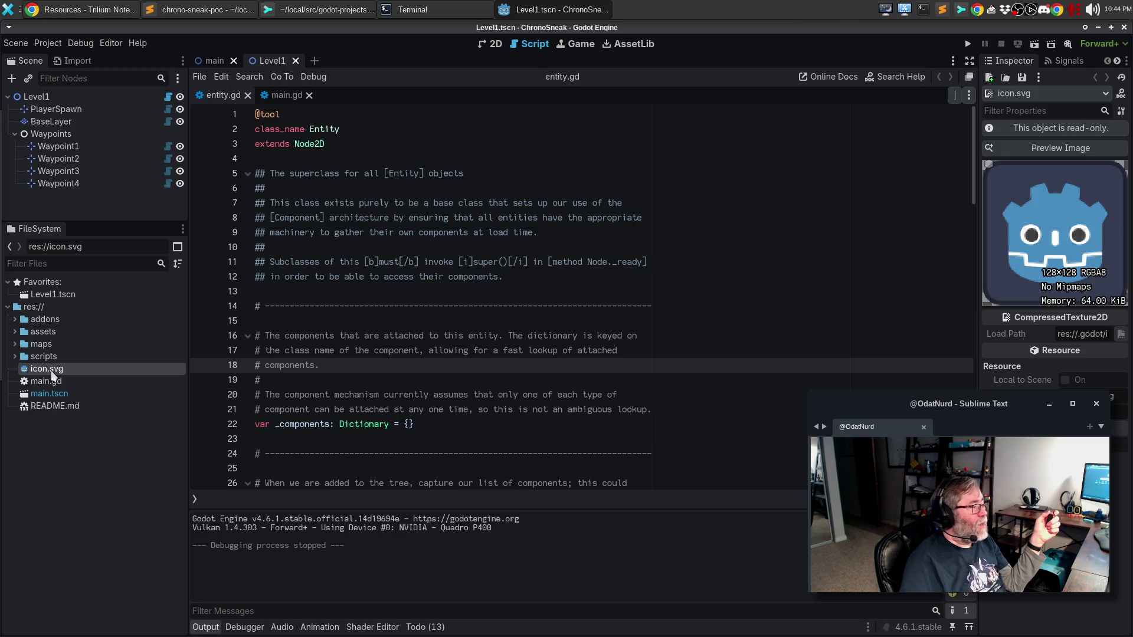
{"action": "left_click", "coordinate": [1036, 147]}
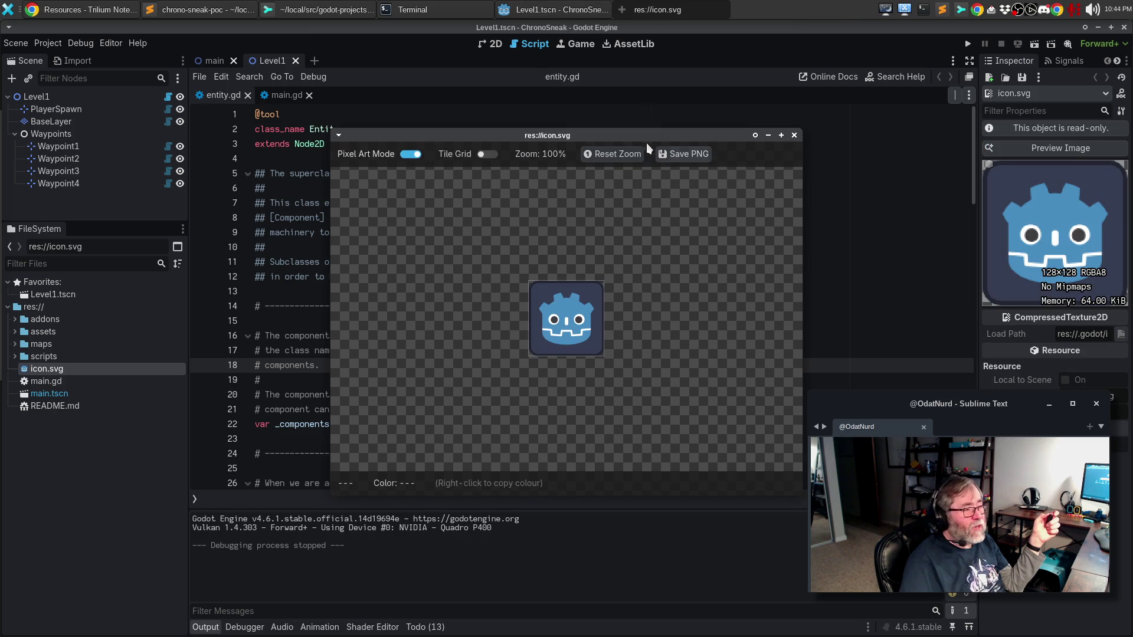
{"action": "scroll", "coordinate": [503, 305], "scroll_direction": "up", "scroll_amount": 6}
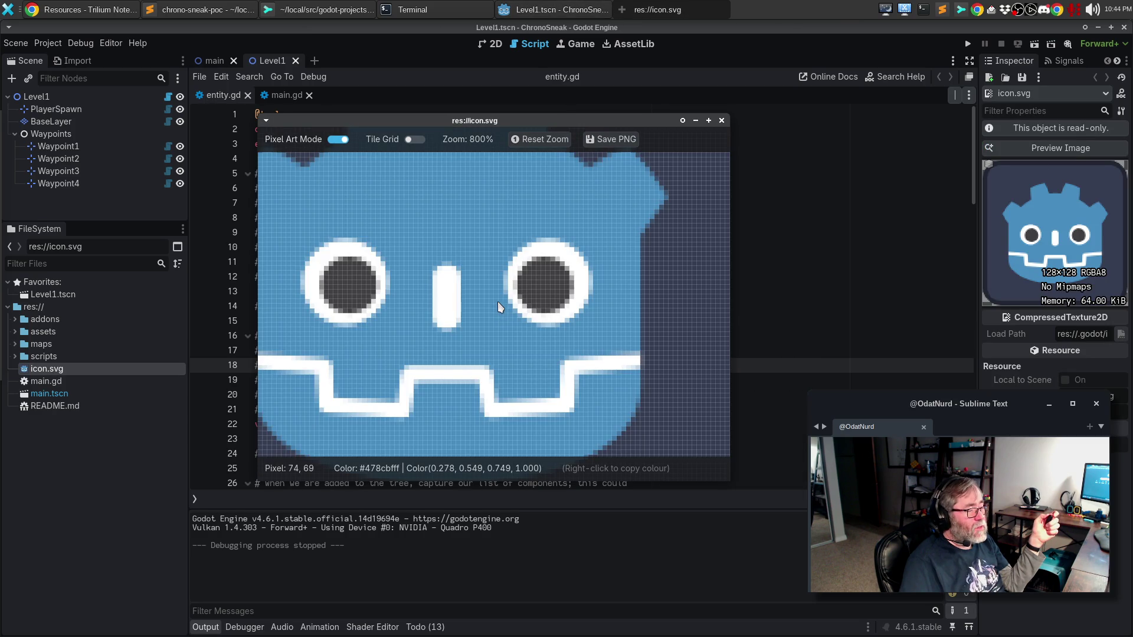
{"action": "scroll", "coordinate": [498, 300], "scroll_direction": "down", "scroll_amount": 3}
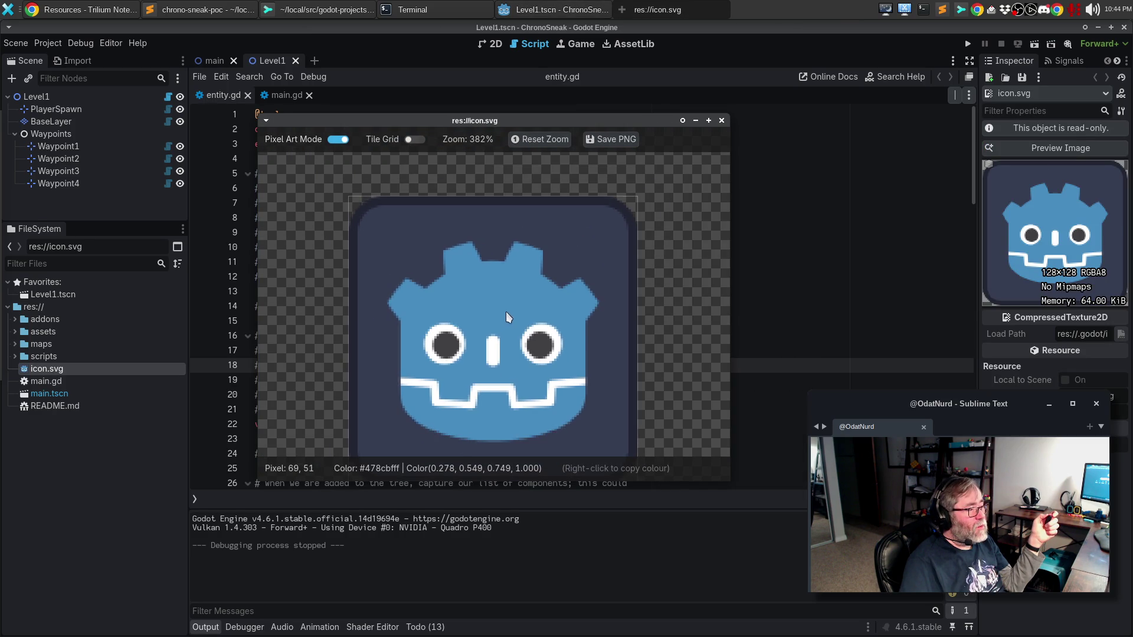
{"action": "left_click", "coordinate": [412, 137]}
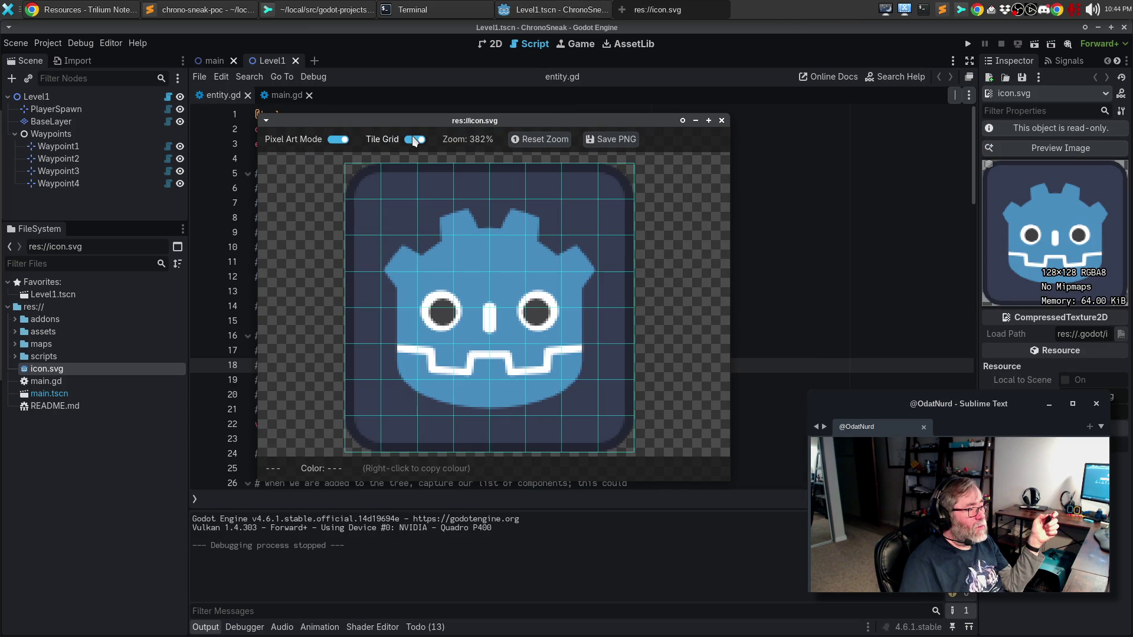
{"action": "left_click", "coordinate": [412, 136]}
{"action": "left_click", "coordinate": [722, 120]}
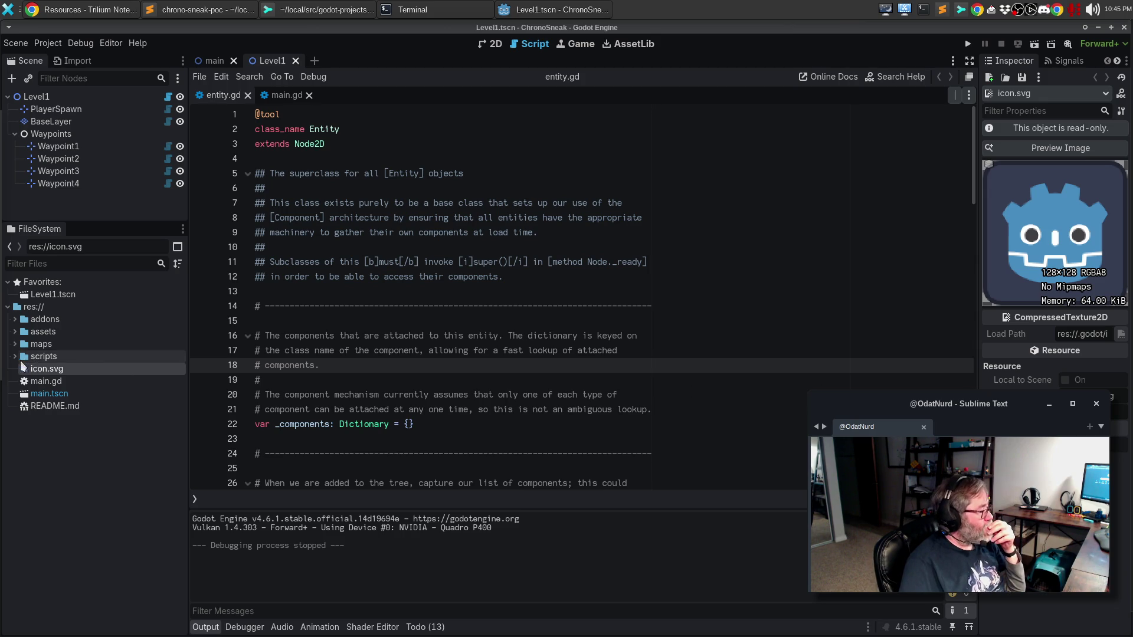
{"action": "left_click", "coordinate": [17, 361]}
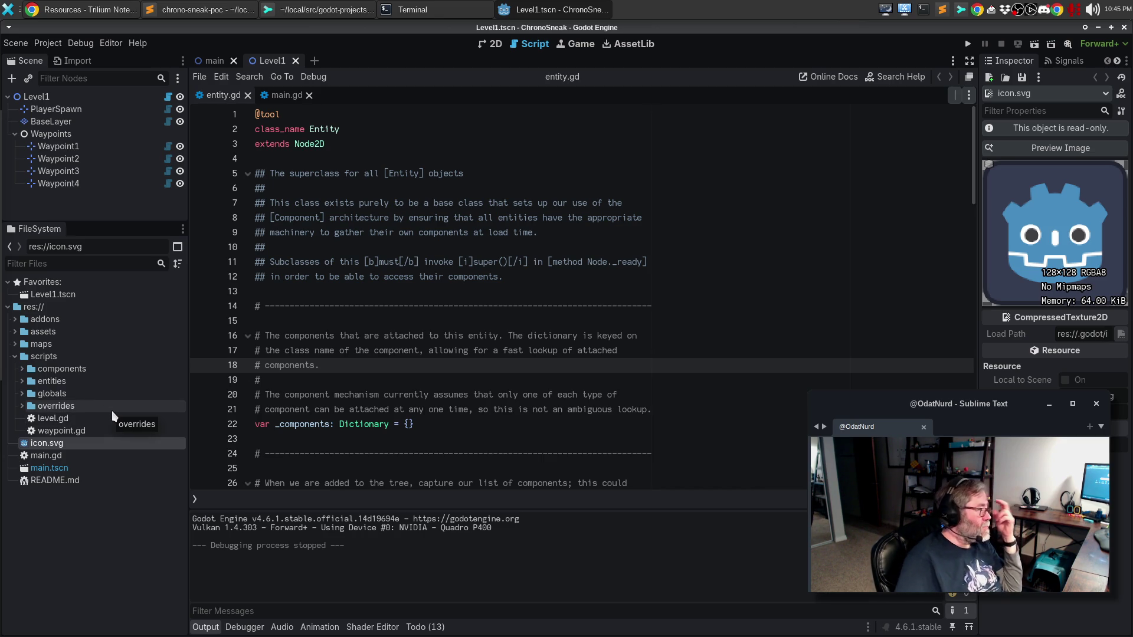
Create a new folder named editor inside the scripts folder.
{"action": "right_click", "coordinate": [62, 357]}
{"action": "mouse_move", "coordinate": [68, 366]}
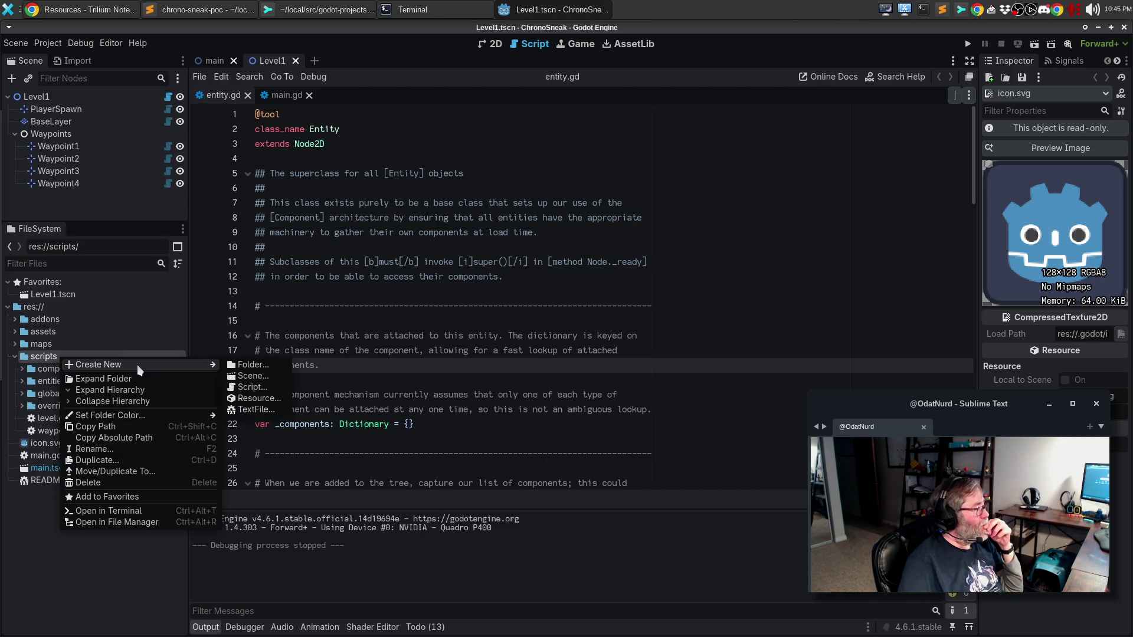
{"action": "left_click", "coordinate": [249, 366]}
{"action": "type", "text": "editor"}
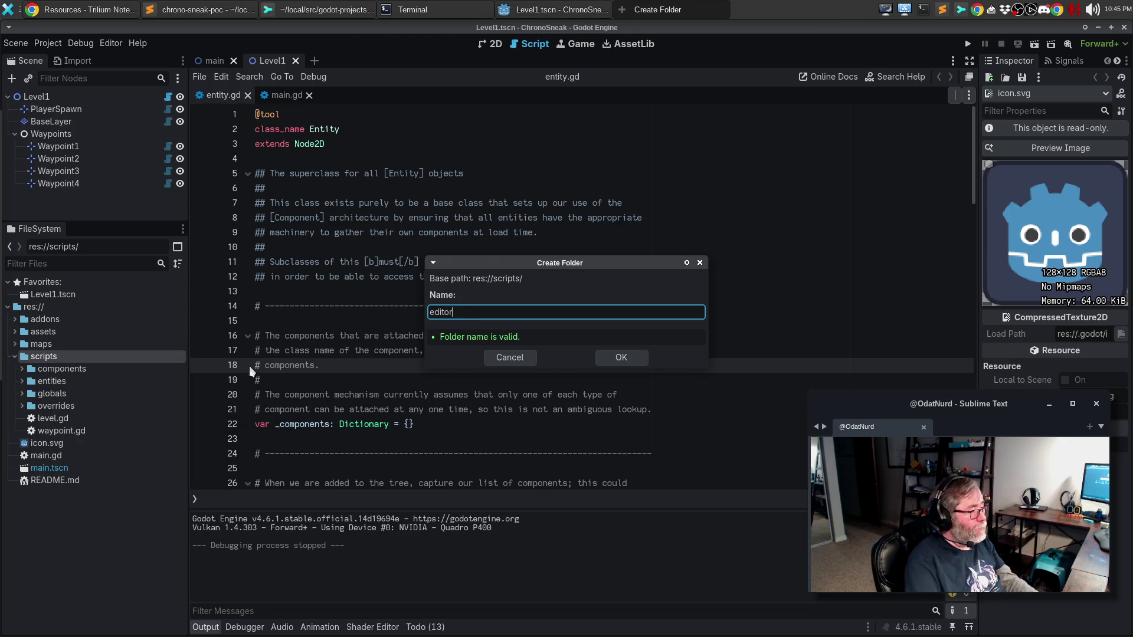
{"action": "key", "text": "Return"}
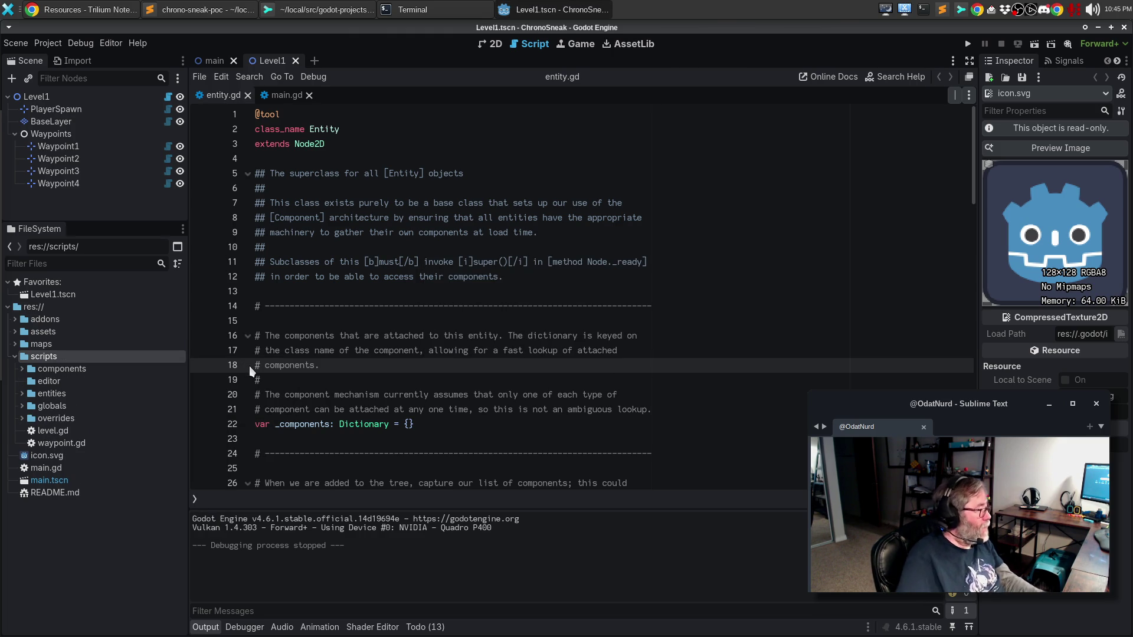
Move level.gd and waypoint.gd into scripts/editor, confirming each move.
{"action": "left_click_drag", "start_coordinate": [43, 430], "coordinate": [62, 383]}
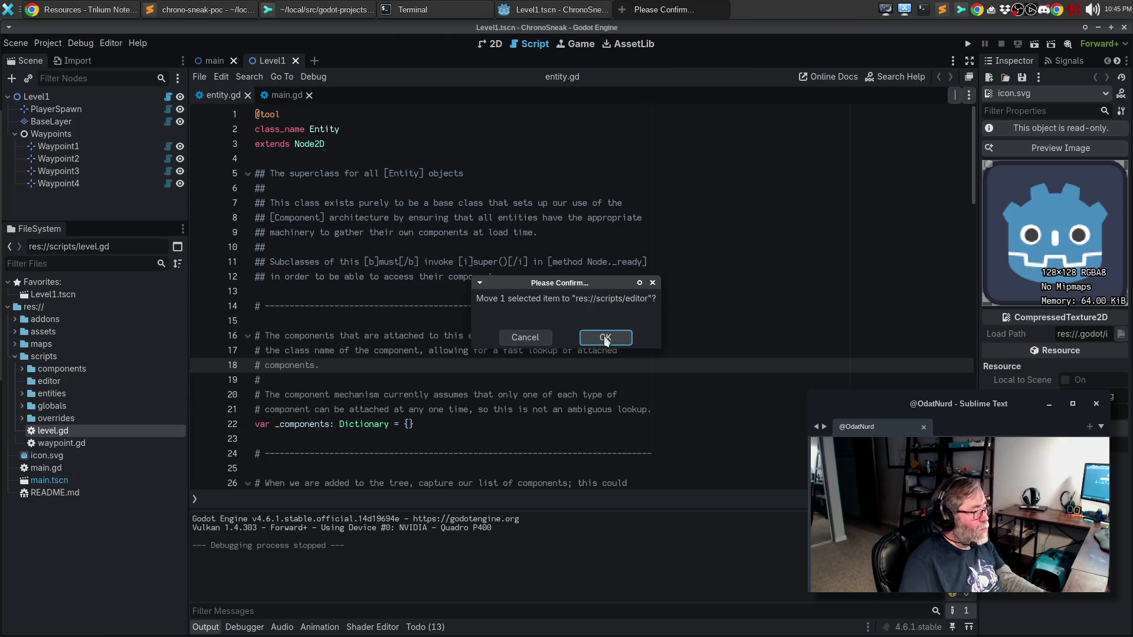
{"action": "left_click", "coordinate": [604, 338]}
{"action": "mouse_move", "coordinate": [106, 431]}
{"action": "left_mouse_down"}
{"action": "mouse_move", "coordinate": [158, 401]}
{"action": "mouse_move", "coordinate": [88, 382]}
{"action": "left_mouse_up"}
{"action": "left_click", "coordinate": [616, 340]}
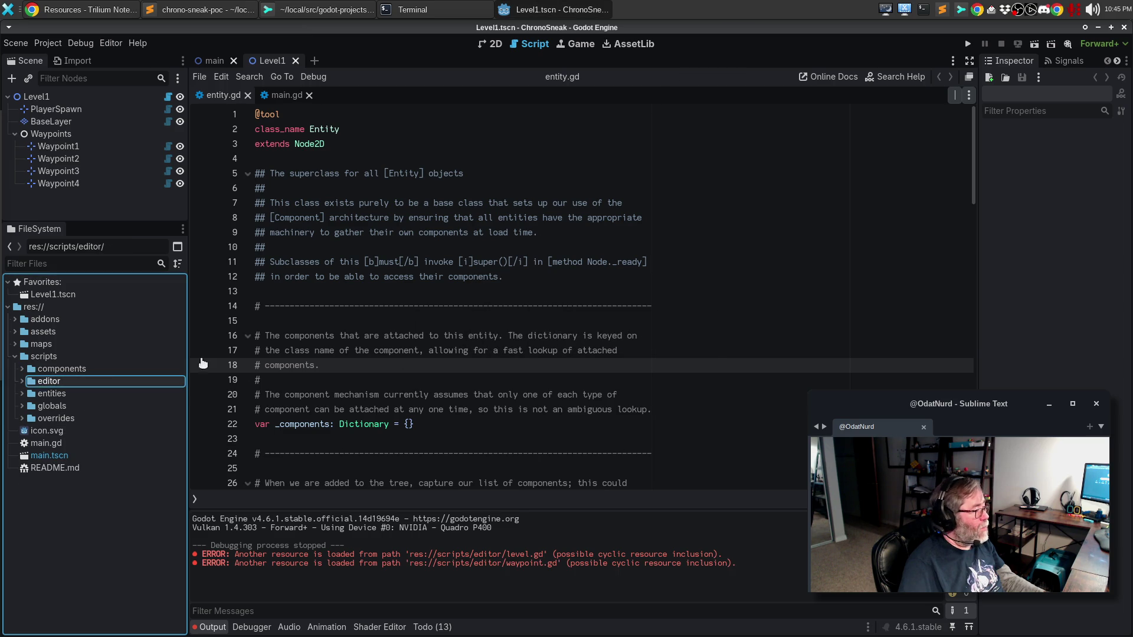
{"action": "left_click", "coordinate": [22, 381]}
Open level.gd and delete the surplus blank lines around the first three separator comments.
{"action": "double_click", "coordinate": [56, 393]}
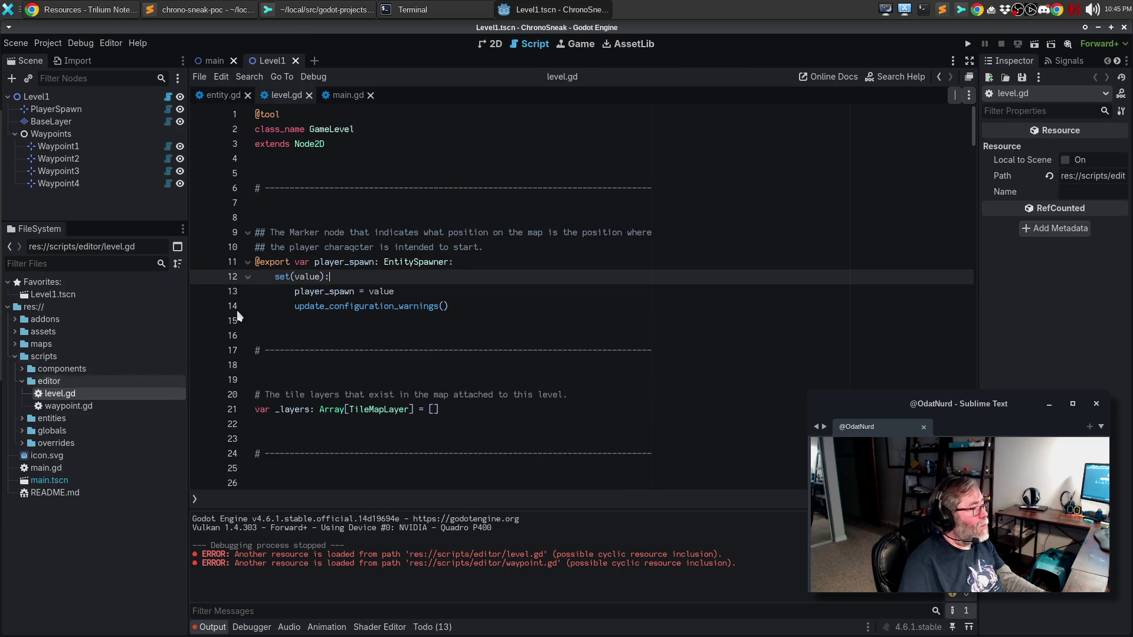
{"action": "left_click", "coordinate": [318, 176]}
{"action": "key", "text": "Delete"}
{"action": "key", "text": "Down"}
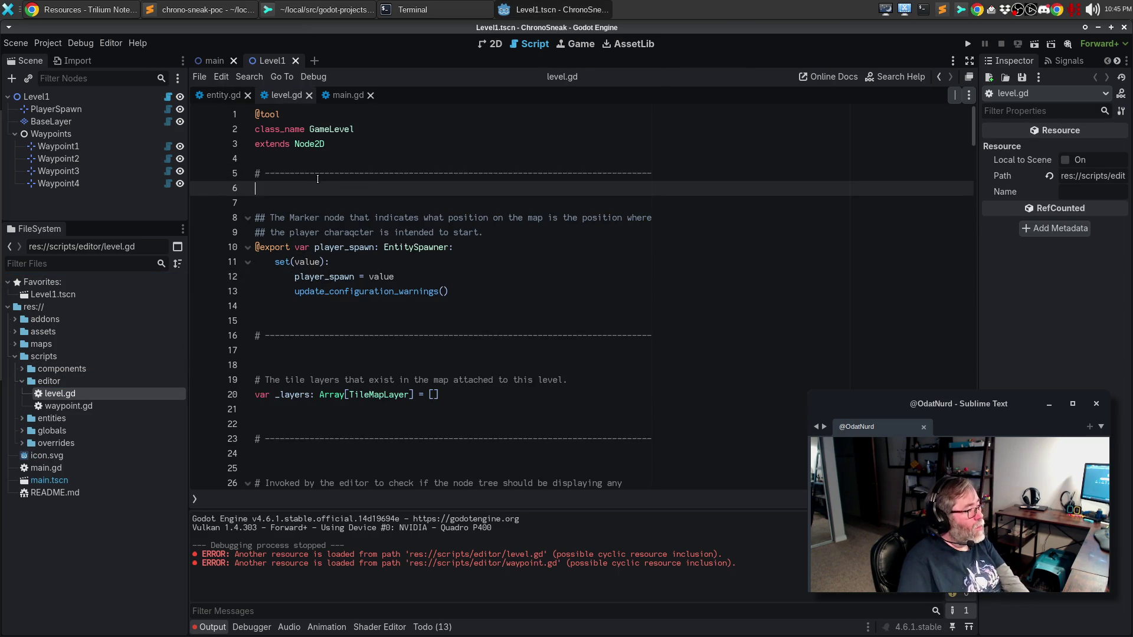
{"action": "key", "text": "Delete"}
{"action": "key", "text": "Down"}
{"action": "key", "text": "End"}
{"action": "key", "text": "Down"}
{"action": "key", "text": "Down"}
{"action": "key", "text": "Down"}
{"action": "key", "text": "Delete"}
{"action": "key", "text": "Down"}
{"action": "key", "text": "Down"}
{"action": "key", "text": "Down"}
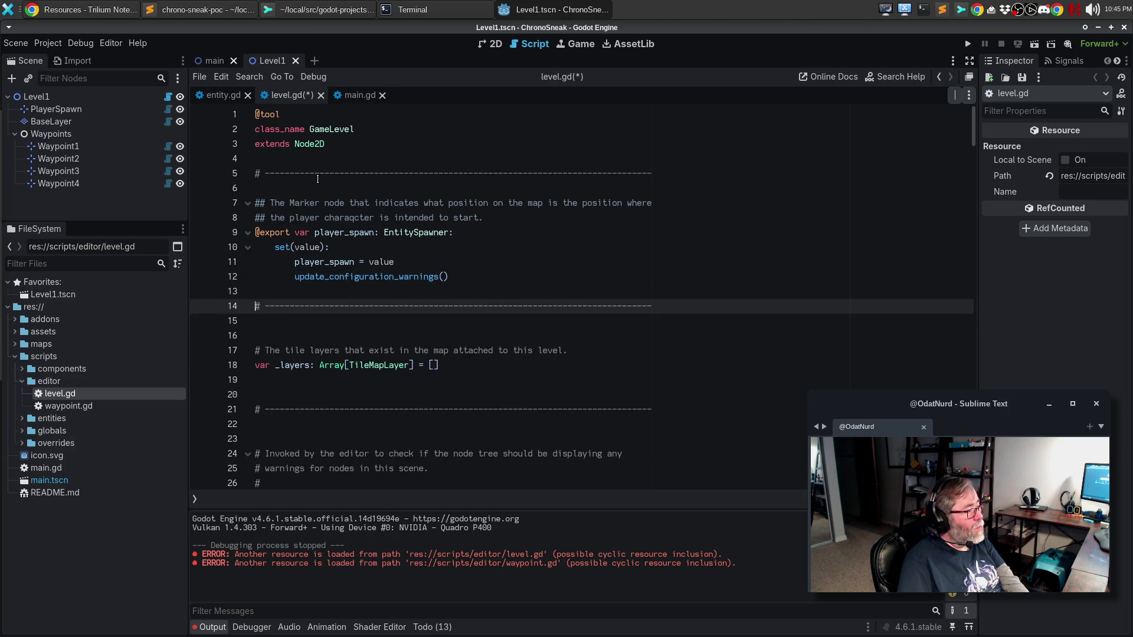
{"action": "key", "text": "Delete"}
{"action": "key", "text": "Down"}
{"action": "key", "text": "Down"}
{"action": "key", "text": "Delete"}
{"action": "key", "text": "Down"}
{"action": "key", "text": "Down"}
{"action": "key", "text": "Delete"}
{"action": "key", "text": "Down"}
{"action": "key", "text": "Down"}
{"action": "key", "text": "Down"}
Remove the extra blank lines around the separators near lines 58, 75, 91, 103 and 113.
{"action": "key", "text": "Down"}
{"action": "key", "text": "Down"}
{"action": "key", "text": "Down"}
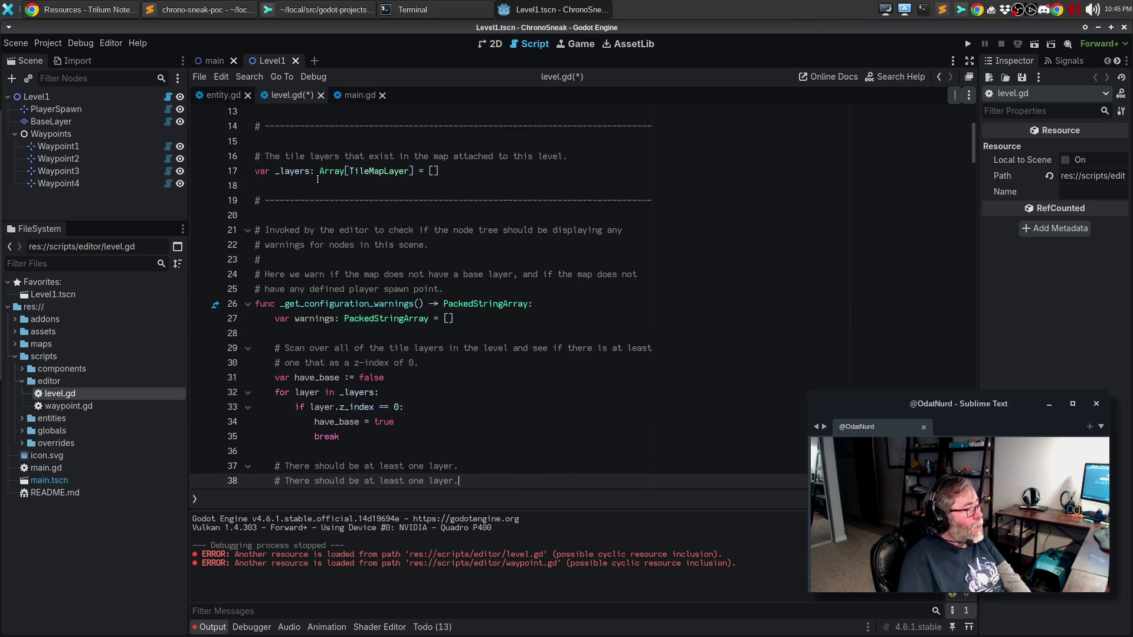
{"action": "key", "text": "Down"}
{"action": "key", "text": "Down"}
{"action": "key", "text": "Down"}
{"action": "key", "text": "Up"}
{"action": "key", "text": "Up"}
{"action": "key", "text": "Up"}
{"action": "key", "text": "Delete"}
{"action": "key", "text": "Down"}
{"action": "key", "text": "Down"}
{"action": "key", "text": "Down"}
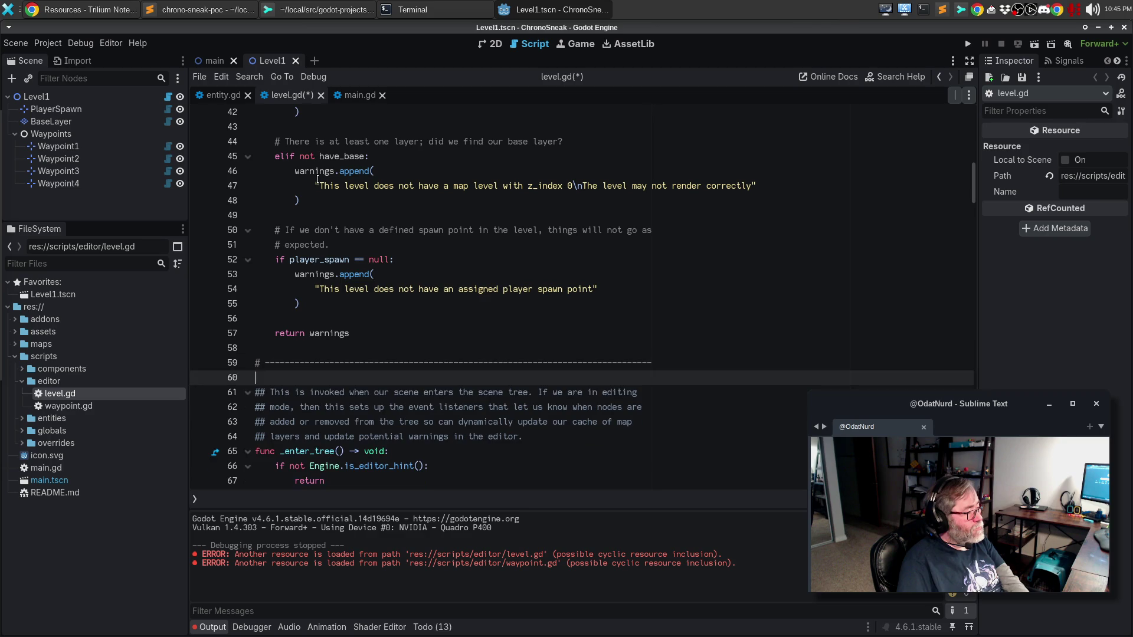
{"action": "key", "text": "Down"}
{"action": "key", "text": "Down"}
{"action": "key", "text": "Down"}
{"action": "key", "text": "Up"}
{"action": "key", "text": "Up"}
{"action": "key", "text": "Up"}
{"action": "key", "text": "BackSpace"}
{"action": "key", "text": "Down"}
{"action": "key", "text": "Down"}
{"action": "key", "text": "Down"}
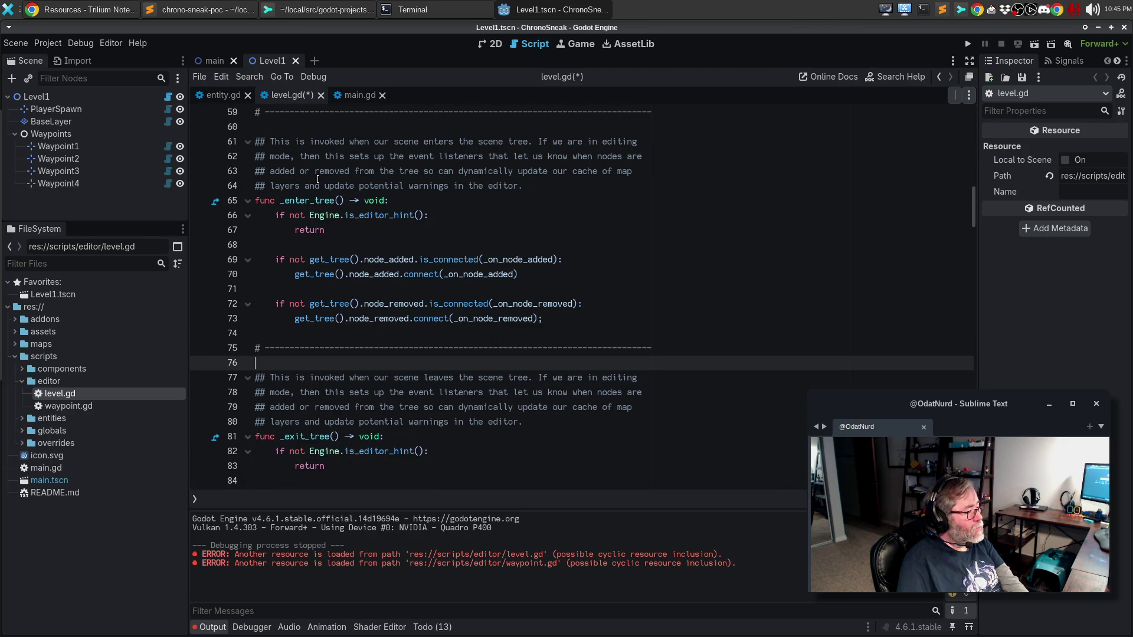
{"action": "scroll", "coordinate": [318, 179], "scroll_direction": "down", "scroll_amount": 3}
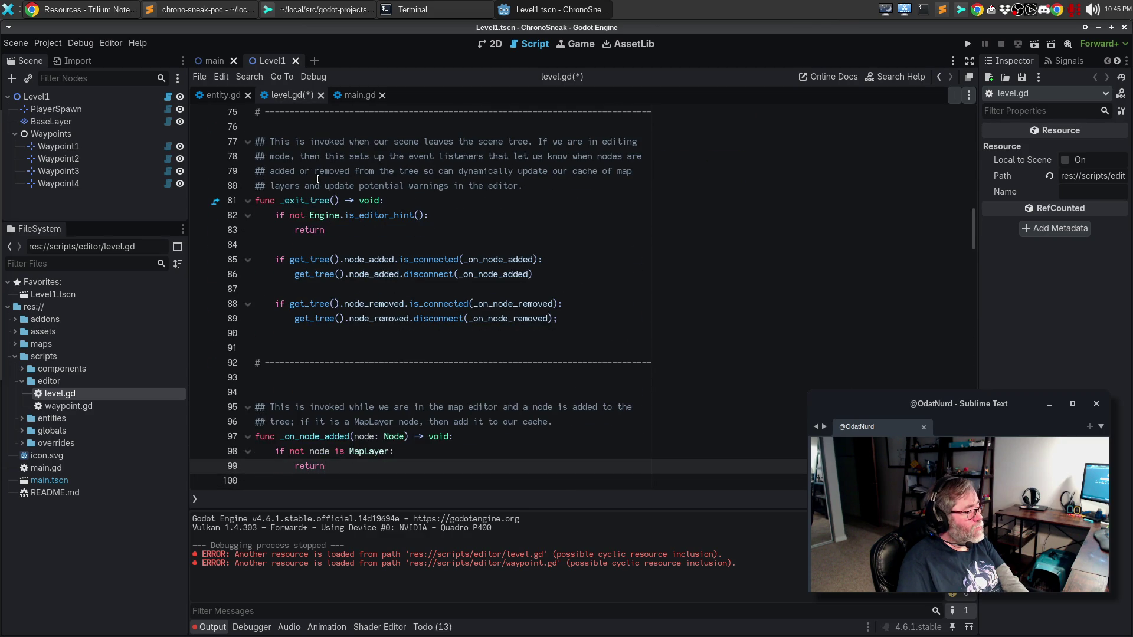
{"action": "key", "text": "BackSpace"}
{"action": "key", "text": "Down"}
{"action": "key", "text": "Down"}
{"action": "key", "text": "BackSpace"}
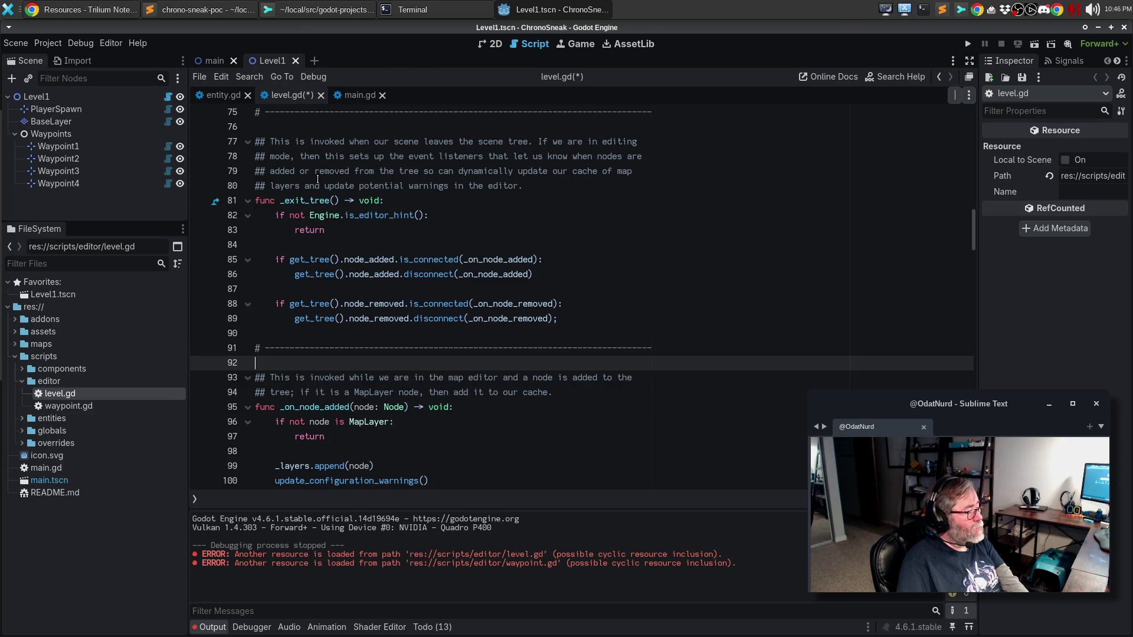
{"action": "key", "text": "Down"}
{"action": "key", "text": "Down"}
{"action": "key", "text": "Down"}
{"action": "key", "text": "Up"}
{"action": "key", "text": "Up"}
{"action": "key", "text": "Up"}
{"action": "key", "text": "Delete"}
{"action": "key", "text": "Down"}
{"action": "key", "text": "Delete"}
{"action": "key", "text": "Down"}
{"action": "key", "text": "Down"}
{"action": "key", "text": "Down"}
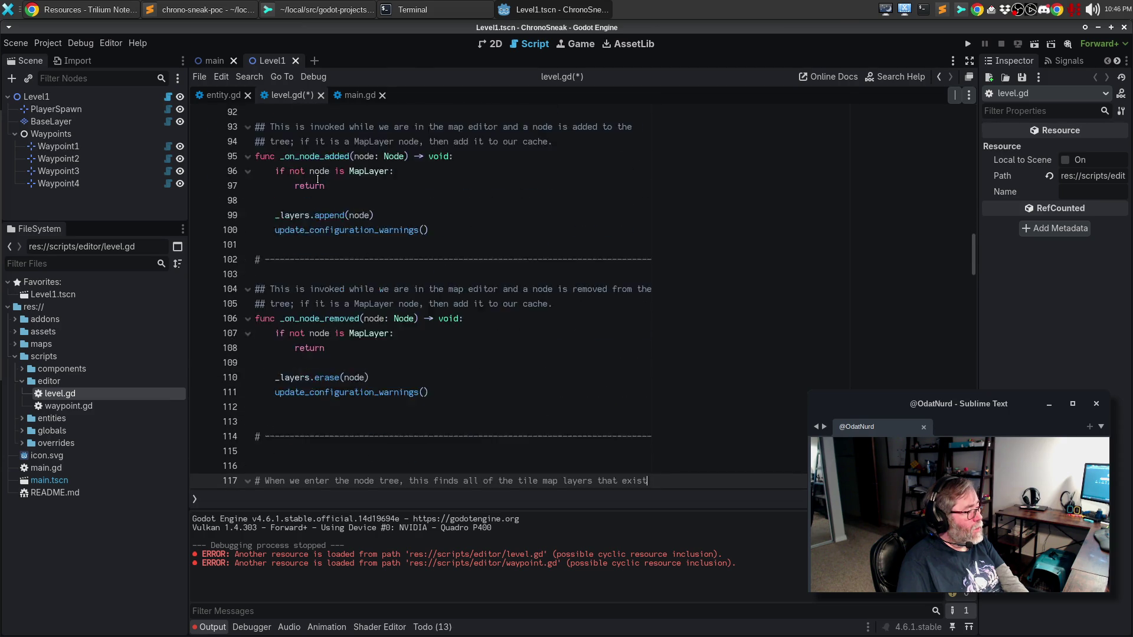
{"action": "key", "text": "Up"}
{"action": "key", "text": "Up"}
{"action": "key", "text": "Up"}
{"action": "key", "text": "Delete"}
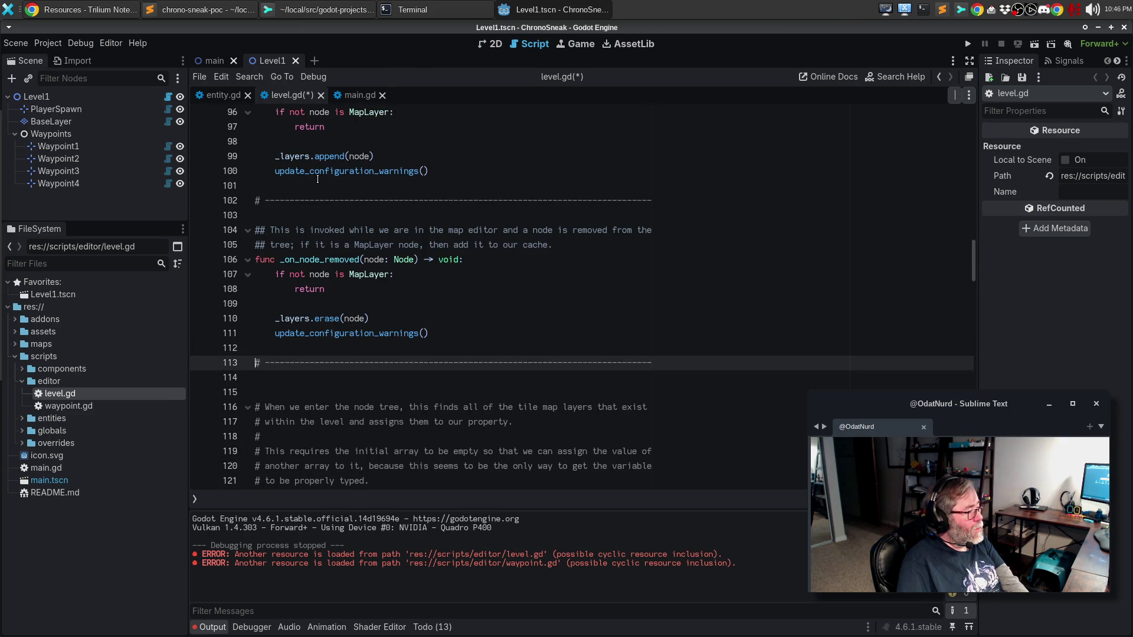
{"action": "key", "text": "Down"}
{"action": "key", "text": "Delete"}
{"action": "key", "text": "Down"}
{"action": "key", "text": "Down"}
{"action": "key", "text": "Down"}
{"action": "key", "text": "Down"}
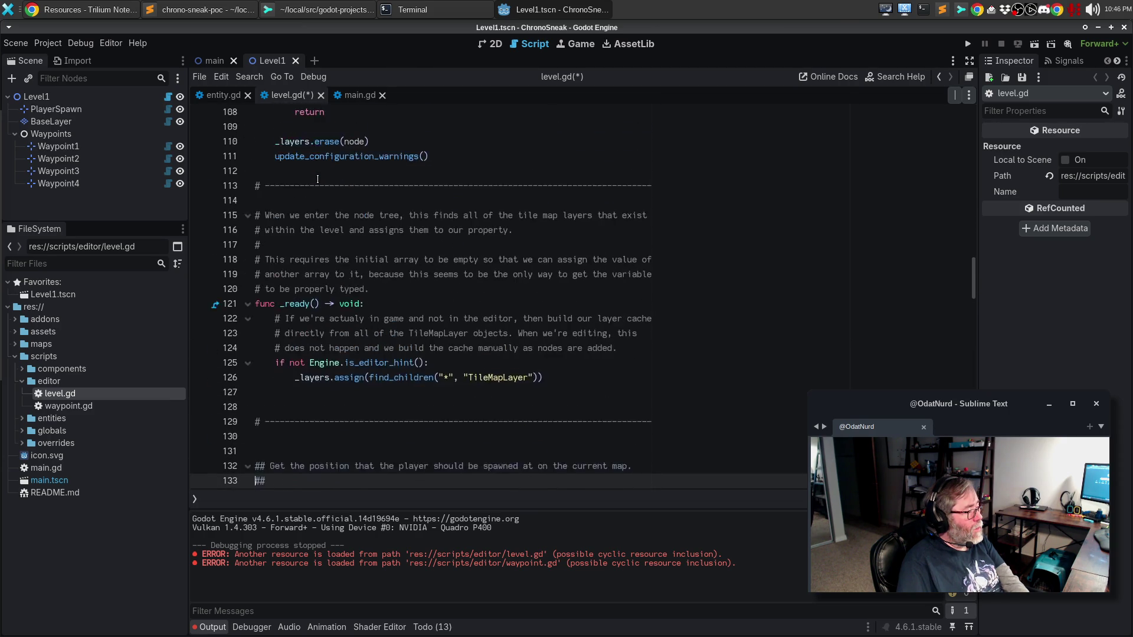
Tighten spacing around the remaining separators, drop the trailing blank line, and save level.gd.
{"action": "key", "text": "Up"}
{"action": "key", "text": "Up"}
{"action": "key", "text": "Up"}
{"action": "key", "text": "Delete"}
{"action": "key", "text": "End"}
{"action": "key", "text": "Delete"}
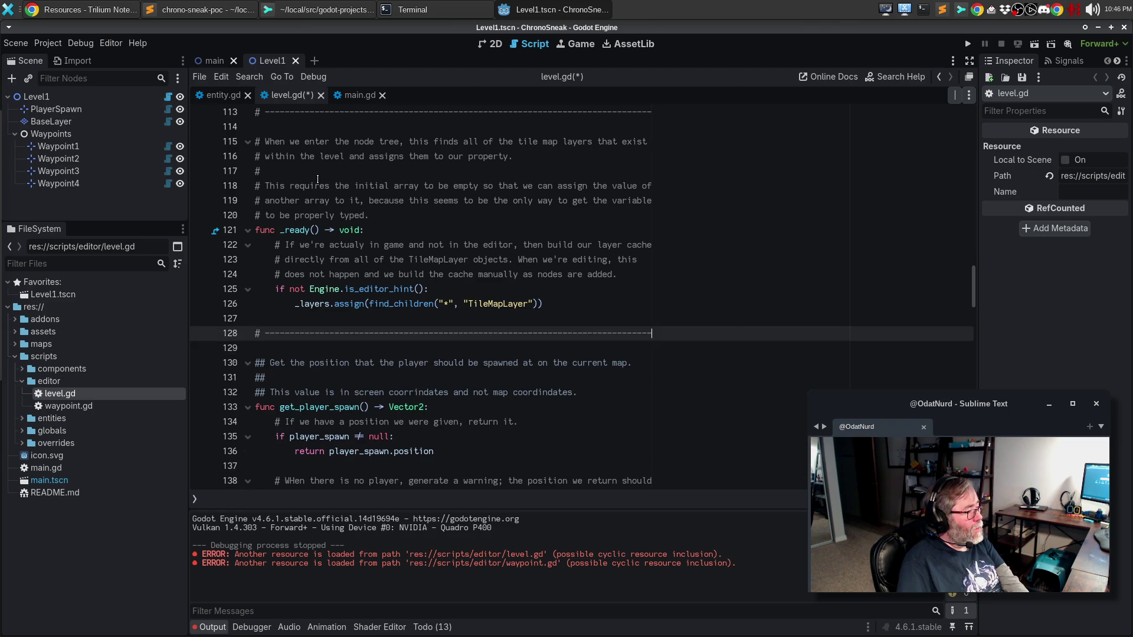
{"action": "key", "text": "Down"}
{"action": "key", "text": "Down"}
{"action": "key", "text": "Down"}
{"action": "key", "text": "Down"}
{"action": "key", "text": "Down"}
{"action": "key", "text": "Down"}
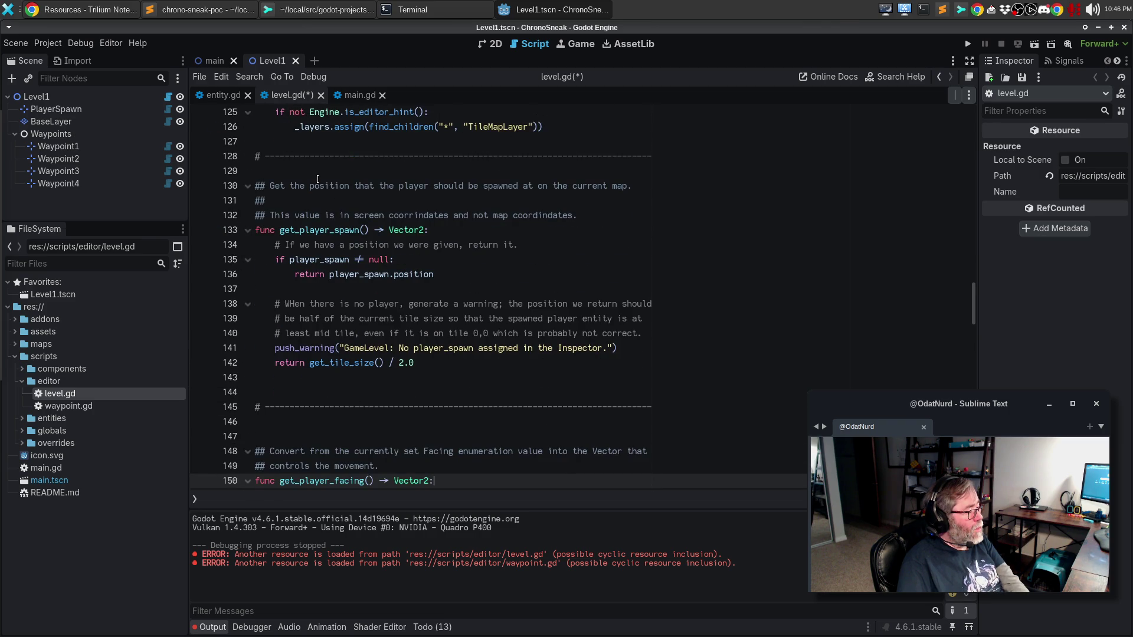
{"action": "key", "text": "Up"}
{"action": "key", "text": "Up"}
{"action": "key", "text": "Up"}
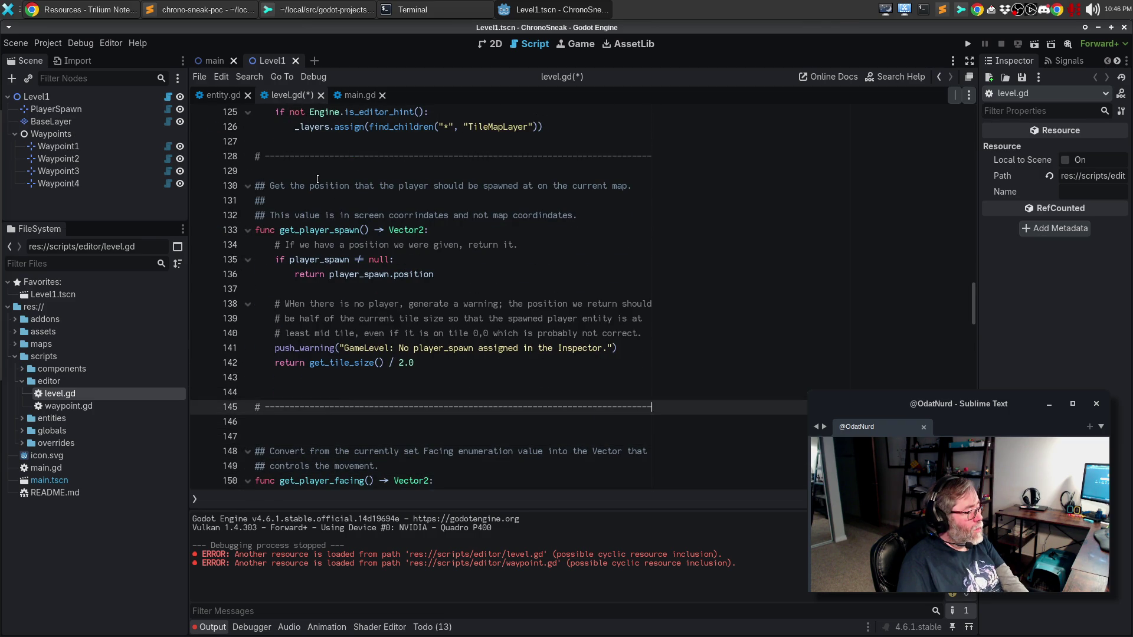
{"action": "key", "text": "Down"}
{"action": "key", "text": "BackSpace"}
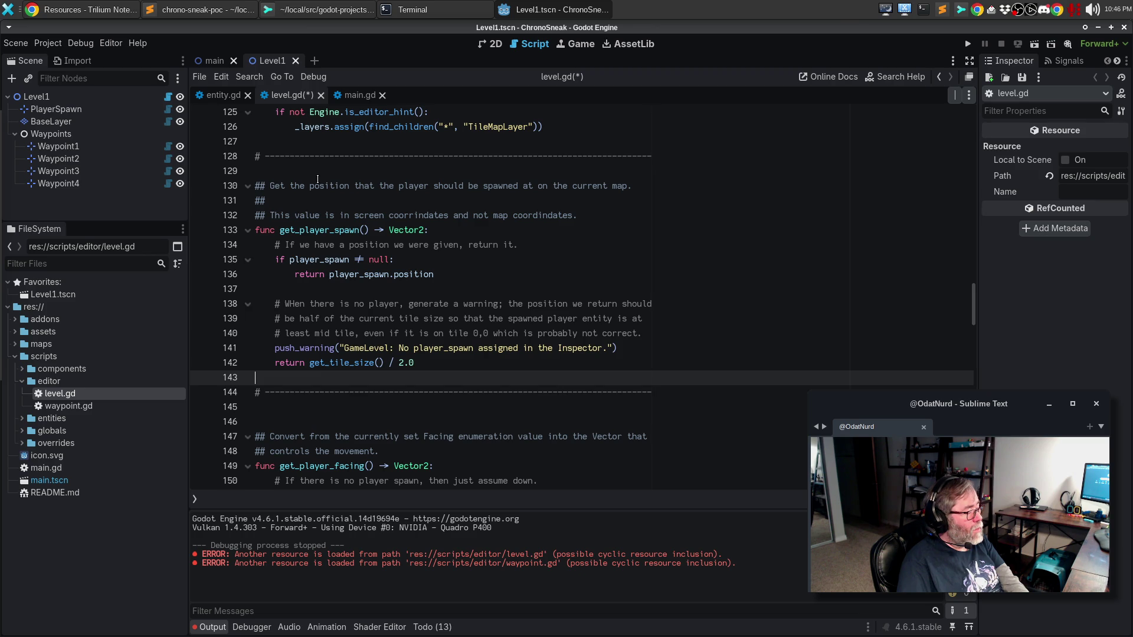
{"action": "key", "text": "Down"}
{"action": "key", "text": "Down"}
{"action": "key", "text": "Delete"}
{"action": "key", "text": "Down"}
{"action": "key", "text": "Down"}
{"action": "key", "text": "Down"}
{"action": "key", "text": "Down"}
{"action": "key", "text": "Down"}
{"action": "key", "text": "Down"}
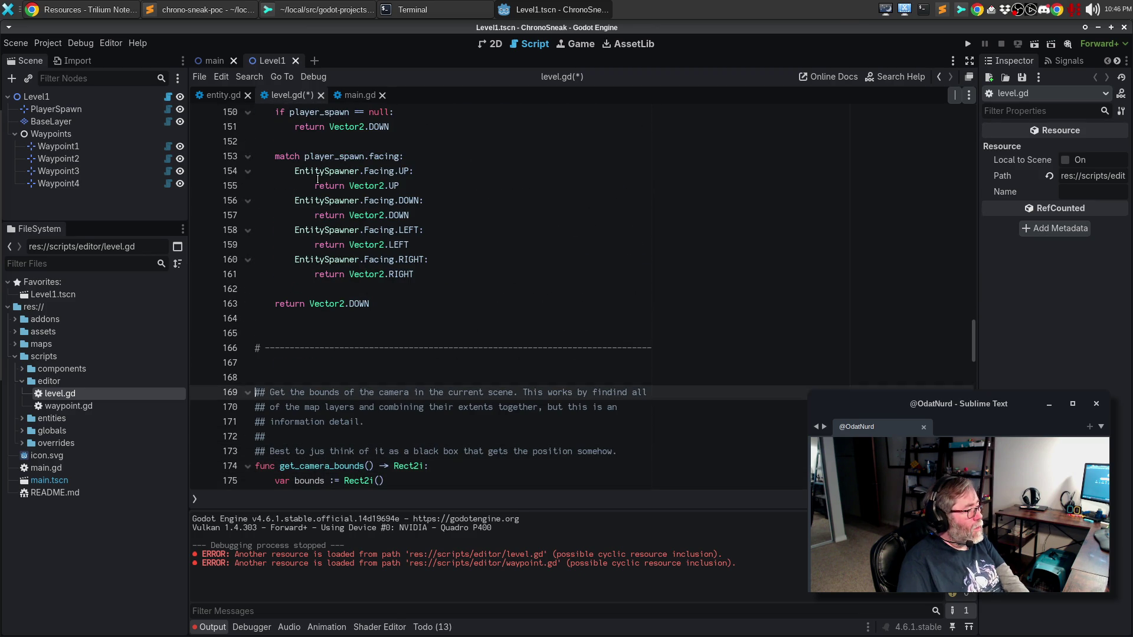
{"action": "key", "text": "Up"}
{"action": "key", "text": "Up"}
{"action": "key", "text": "Up"}
{"action": "key", "text": "BackSpace"}
{"action": "key", "text": "Down"}
{"action": "key", "text": "Down"}
{"action": "key", "text": "Down"}
{"action": "key", "text": "Down"}
{"action": "key", "text": "Delete"}
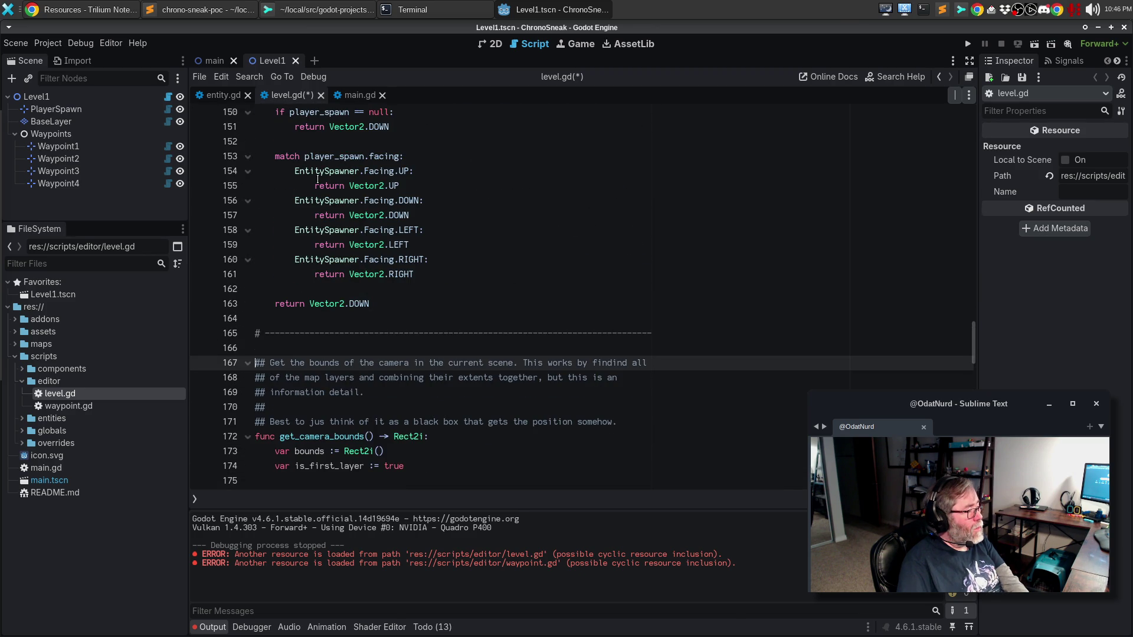
{"action": "key", "text": "Down"}
{"action": "key", "text": "Down"}
{"action": "key", "text": "Down"}
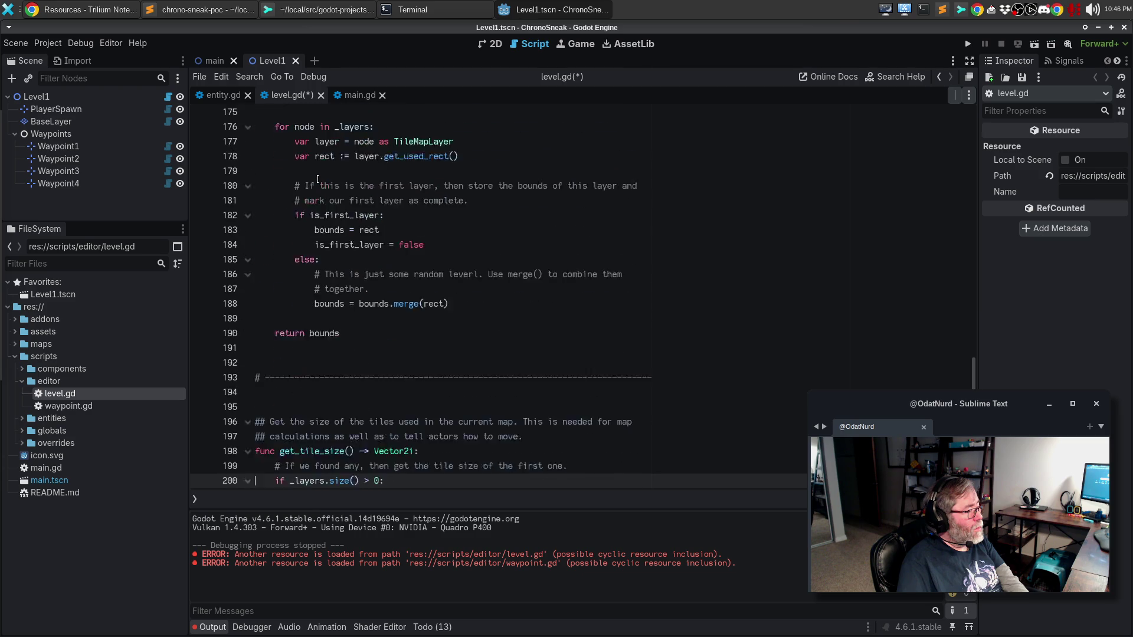
{"action": "key", "text": "Down"}
{"action": "key", "text": "Up"}
{"action": "key", "text": "Up"}
{"action": "key", "text": "Up"}
{"action": "key", "text": "BackSpace"}
{"action": "key", "text": "Up"}
{"action": "key", "text": "Up"}
{"action": "key", "text": "Down"}
{"action": "key", "text": "Down"}
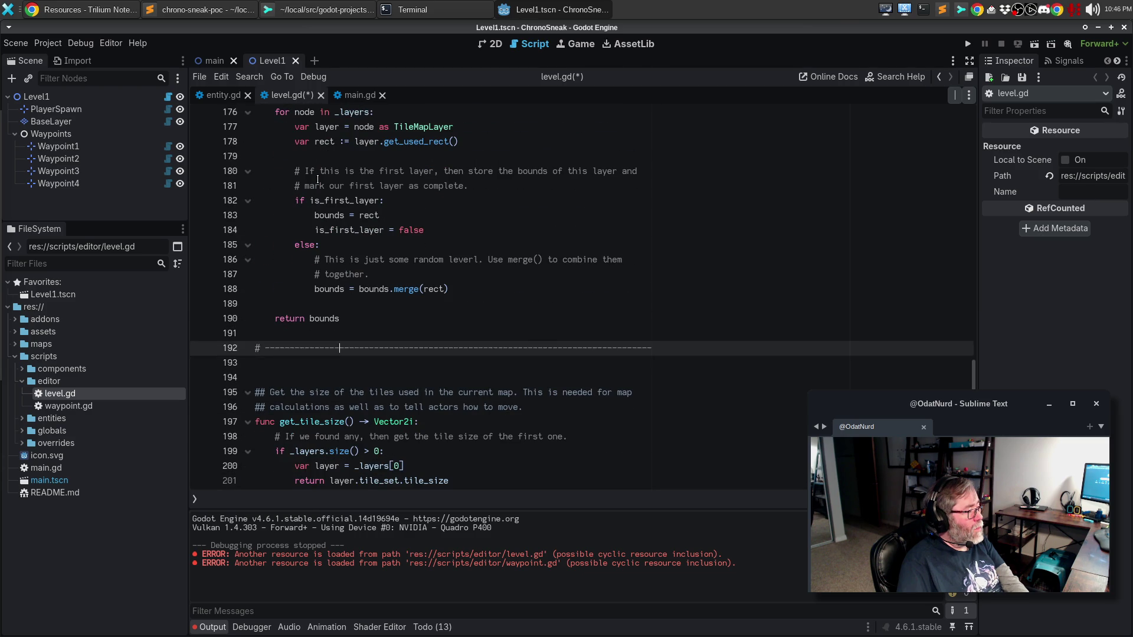
{"action": "key", "text": "Down"}
{"action": "key", "text": "Down"}
{"action": "key", "text": "Delete"}
{"action": "key", "text": "Down"}
{"action": "key", "text": "Down"}
{"action": "key", "text": "Down"}
{"action": "key", "text": "Up"}
{"action": "key", "text": "Up"}
{"action": "key", "text": "Up"}
{"action": "key", "text": "Delete"}
{"action": "key", "text": "Down"}
{"action": "key", "text": "Delete"}
{"action": "key", "text": "Down"}
{"action": "key", "text": "Down"}
{"action": "key", "text": "Down"}
{"action": "key", "text": "Down"}
{"action": "key", "text": "Down"}
{"action": "key", "text": "Down"}
{"action": "key", "text": "BackSpace"}
{"action": "key", "text": "Up"}
{"action": "key", "text": "Up"}
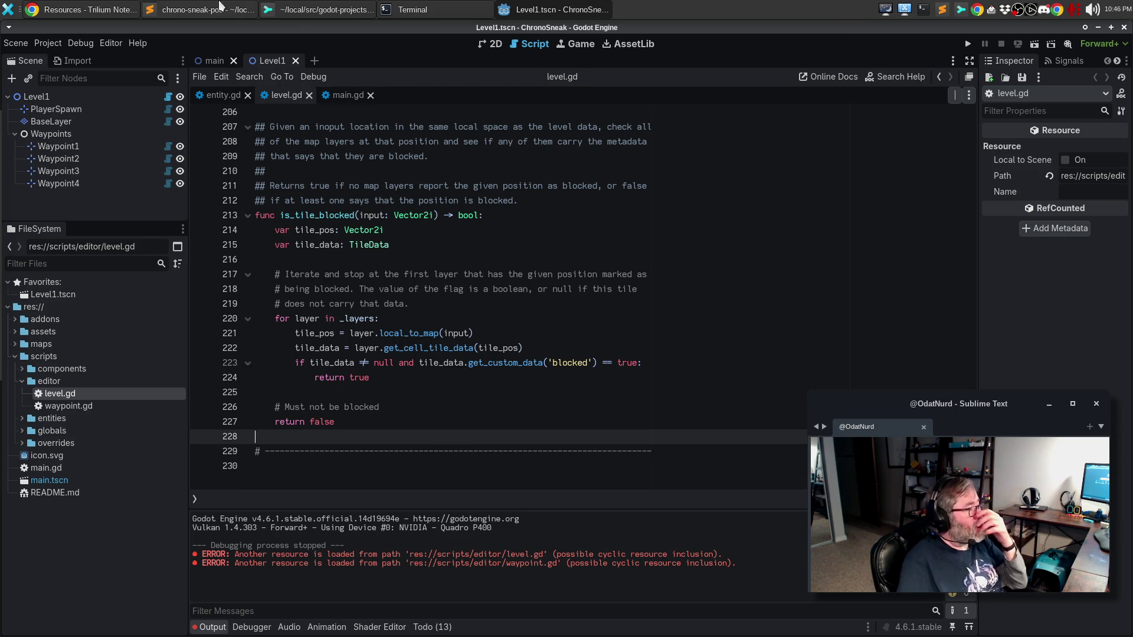
{"action": "left_click", "coordinate": [345, 96]}
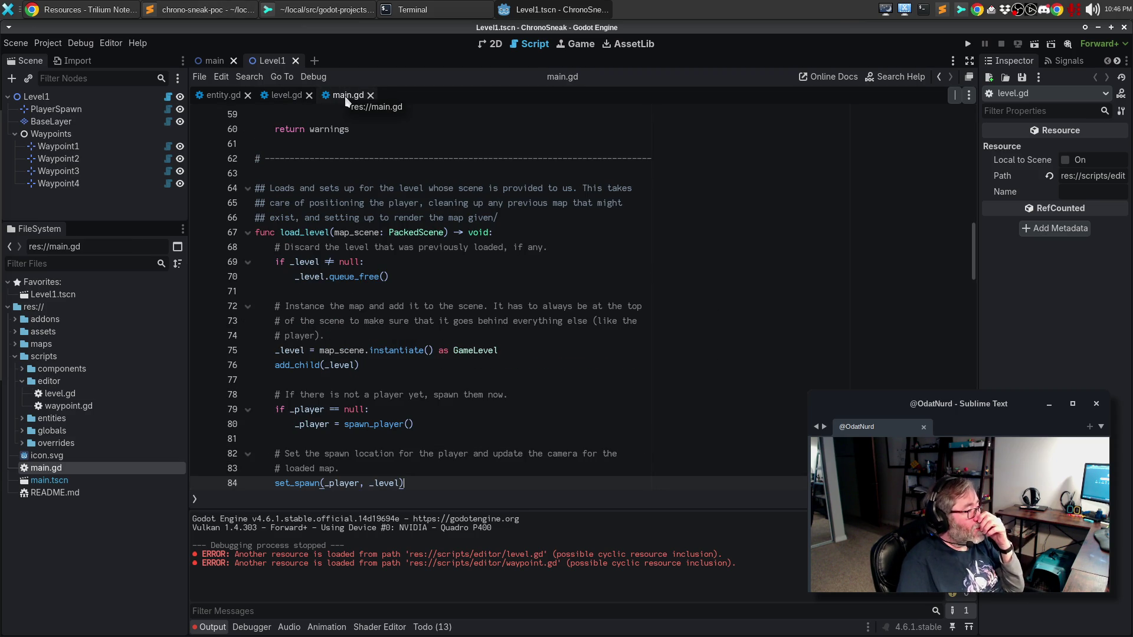
Close the main.gd and entity.gd scripts and open waypoint.gd from the editor scripts folder.
{"action": "left_click", "coordinate": [371, 95]}
{"action": "left_click", "coordinate": [229, 98]}
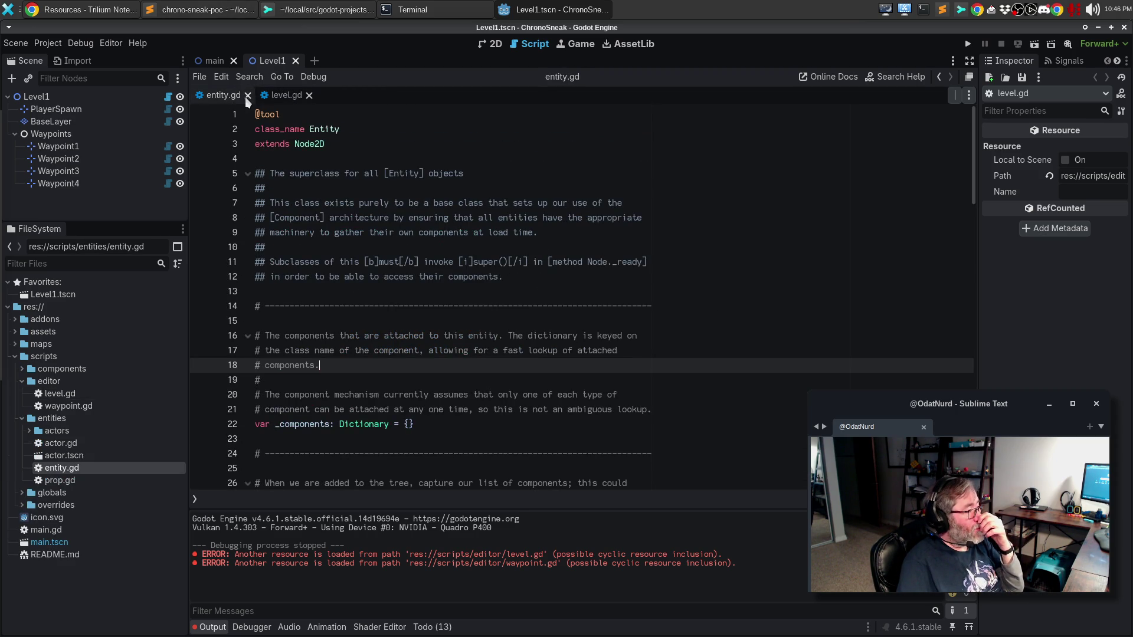
{"action": "left_click", "coordinate": [248, 95]}
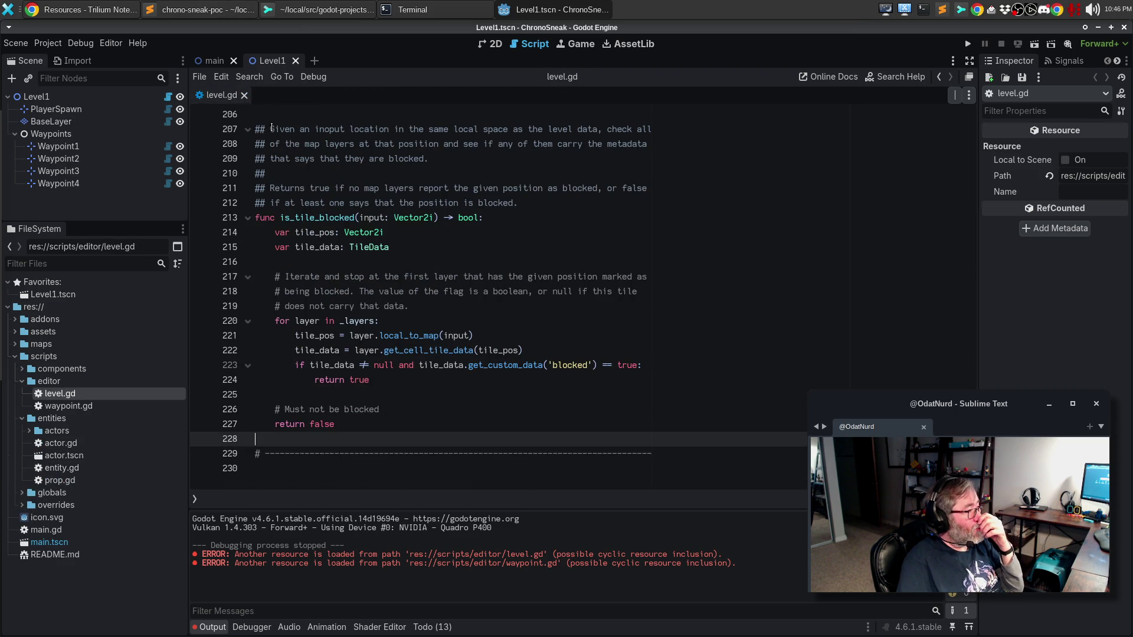
{"action": "left_click", "coordinate": [98, 405]}
{"action": "double_click", "coordinate": [117, 405]}
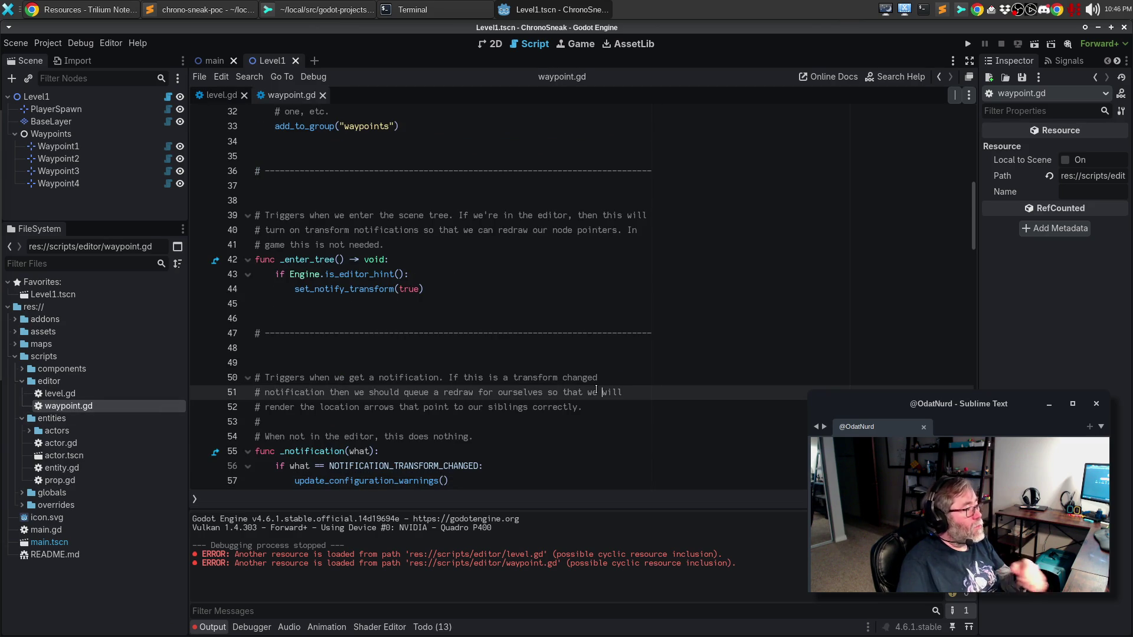
Remove surplus blank lines around waypoint.gd's top separators, next_waypoint export and Triggers comment.
{"action": "key", "text": "ctrl+Home"}
{"action": "key", "text": "Down"}
{"action": "key", "text": "Down"}
{"action": "key", "text": "Down"}
{"action": "key", "text": "Delete"}
{"action": "key", "text": "Down"}
{"action": "key", "text": "Down"}
{"action": "key", "text": "Delete"}
{"action": "key", "text": "Down"}
{"action": "key", "text": "Down"}
{"action": "key", "text": "Down"}
{"action": "key", "text": "Down"}
{"action": "key", "text": "Delete"}
{"action": "key", "text": "Down"}
{"action": "key", "text": "Down"}
{"action": "key", "text": "Down"}
{"action": "key", "text": "Delete"}
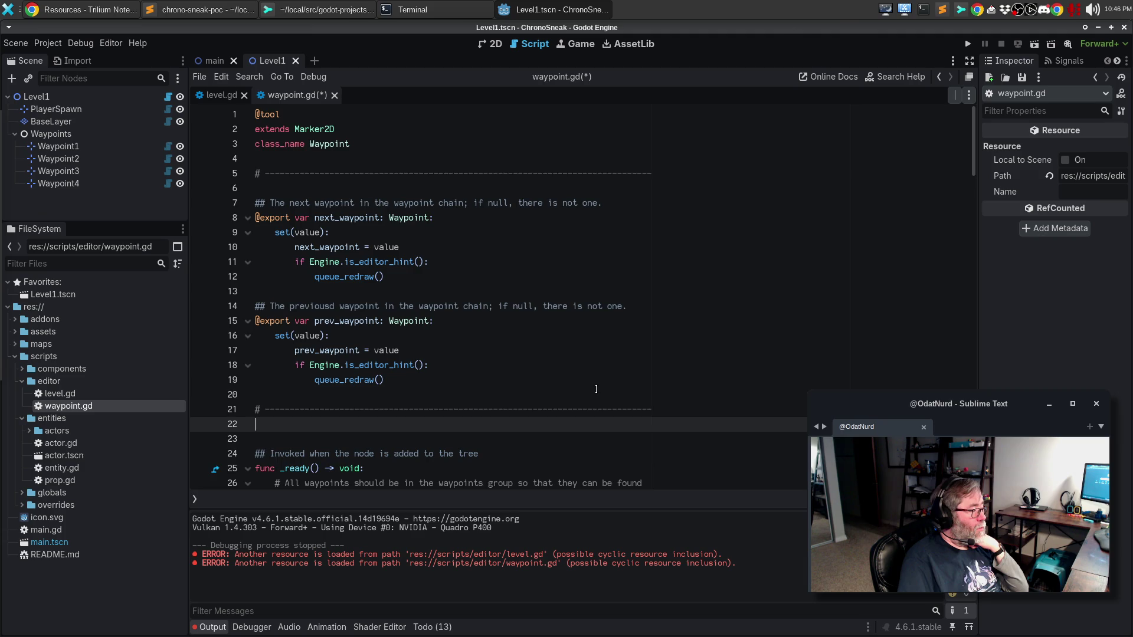
{"action": "key", "text": "Down"}
{"action": "key", "text": "Down"}
{"action": "key", "text": "Down"}
{"action": "key", "text": "Up"}
{"action": "key", "text": "Up"}
{"action": "key", "text": "Up"}
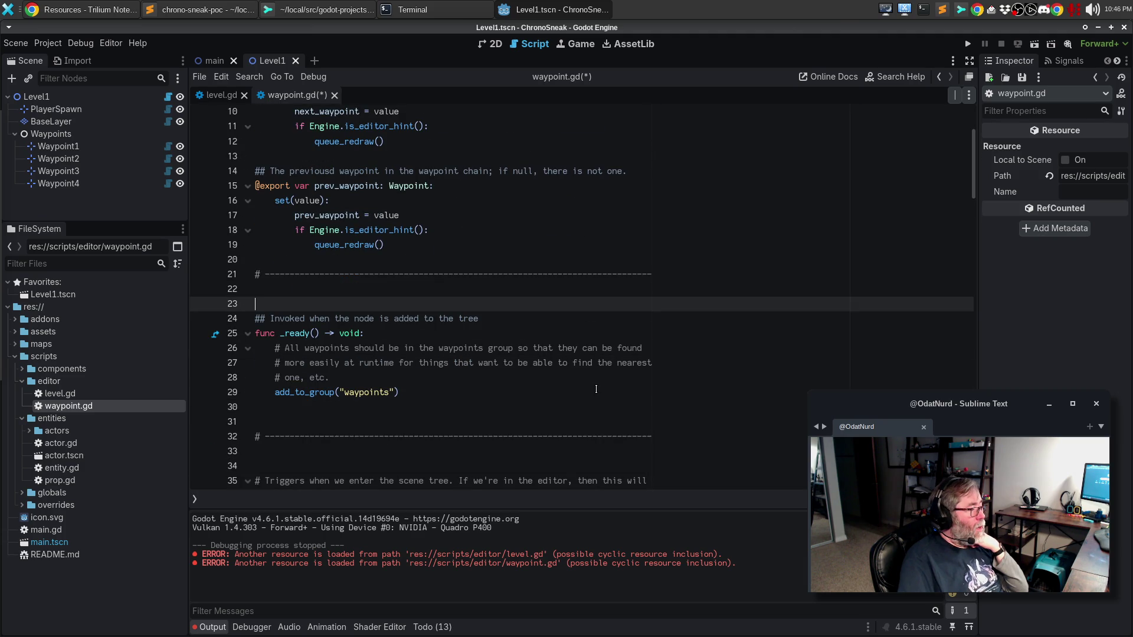
{"action": "key", "text": "Delete"}
{"action": "key", "text": "Down"}
{"action": "key", "text": "Down"}
{"action": "key", "text": "Down"}
{"action": "key", "text": "Delete"}
{"action": "key", "text": "Up"}
{"action": "key", "text": "Up"}
{"action": "key", "text": "Up"}
{"action": "key", "text": "Down"}
{"action": "key", "text": "Down"}
{"action": "key", "text": "Down"}
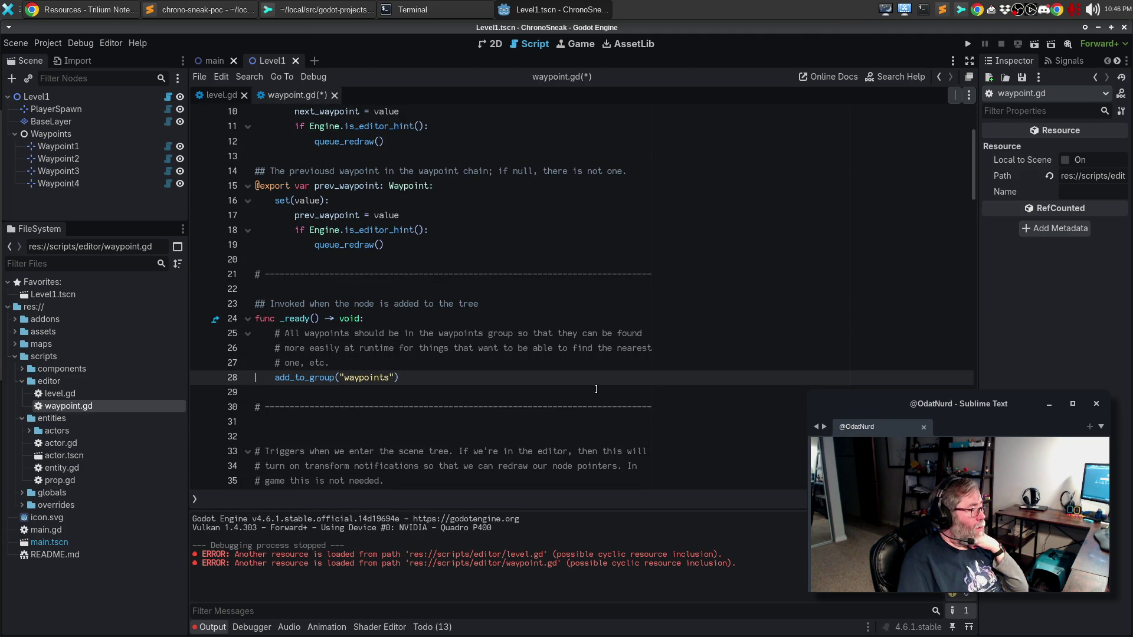
{"action": "key", "text": "Delete"}
Remove extra blank lines around the separators after _enter_tree, _notification and the warnings function.
{"action": "key", "text": "Down"}
{"action": "key", "text": "Down"}
{"action": "key", "text": "Down"}
{"action": "key", "text": "Down"}
{"action": "key", "text": "Down"}
{"action": "key", "text": "Down"}
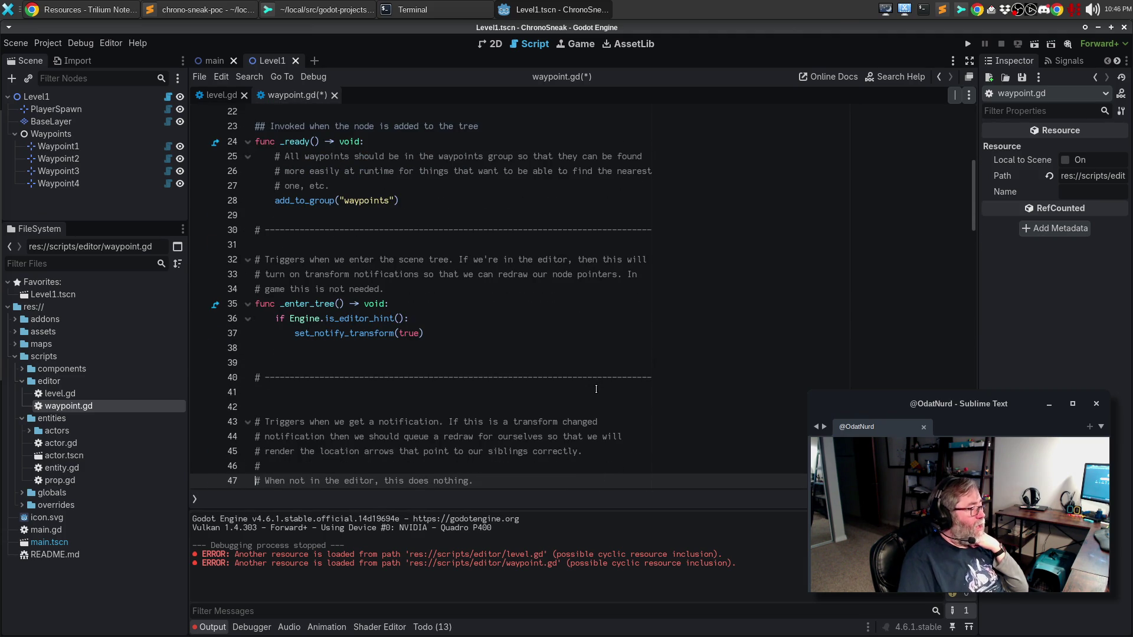
{"action": "key", "text": "Up"}
{"action": "key", "text": "Up"}
{"action": "key", "text": "Up"}
{"action": "key", "text": "Up"}
{"action": "key", "text": "Down"}
{"action": "key", "text": "Down"}
{"action": "key", "text": "Delete"}
{"action": "key", "text": "Down"}
{"action": "key", "text": "Down"}
{"action": "key", "text": "Delete"}
{"action": "key", "text": "Down"}
{"action": "key", "text": "Down"}
{"action": "key", "text": "Down"}
{"action": "key", "text": "Down"}
{"action": "key", "text": "Down"}
{"action": "key", "text": "Down"}
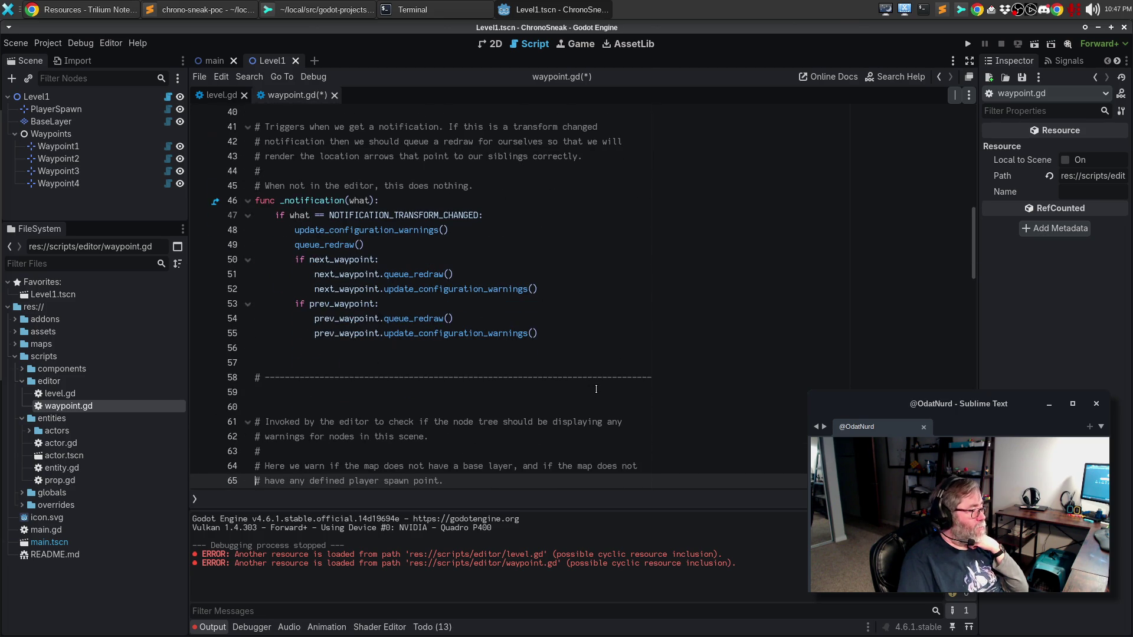
{"action": "key", "text": "Up"}
{"action": "key", "text": "Up"}
{"action": "key", "text": "Up"}
{"action": "key", "text": "BackSpace"}
{"action": "key", "text": "Down"}
{"action": "key", "text": "Down"}
{"action": "key", "text": "Down"}
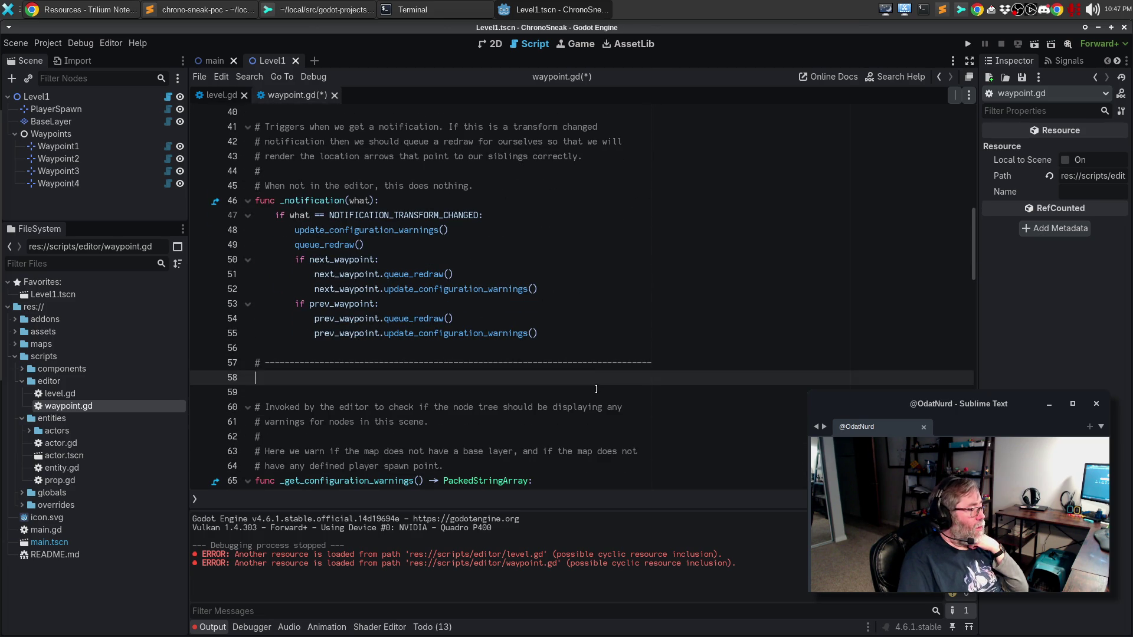
{"action": "key", "text": "Delete"}
{"action": "key", "text": "Down"}
{"action": "key", "text": "Down"}
{"action": "key", "text": "Down"}
{"action": "key", "text": "Down"}
{"action": "key", "text": "Down"}
{"action": "key", "text": "Down"}
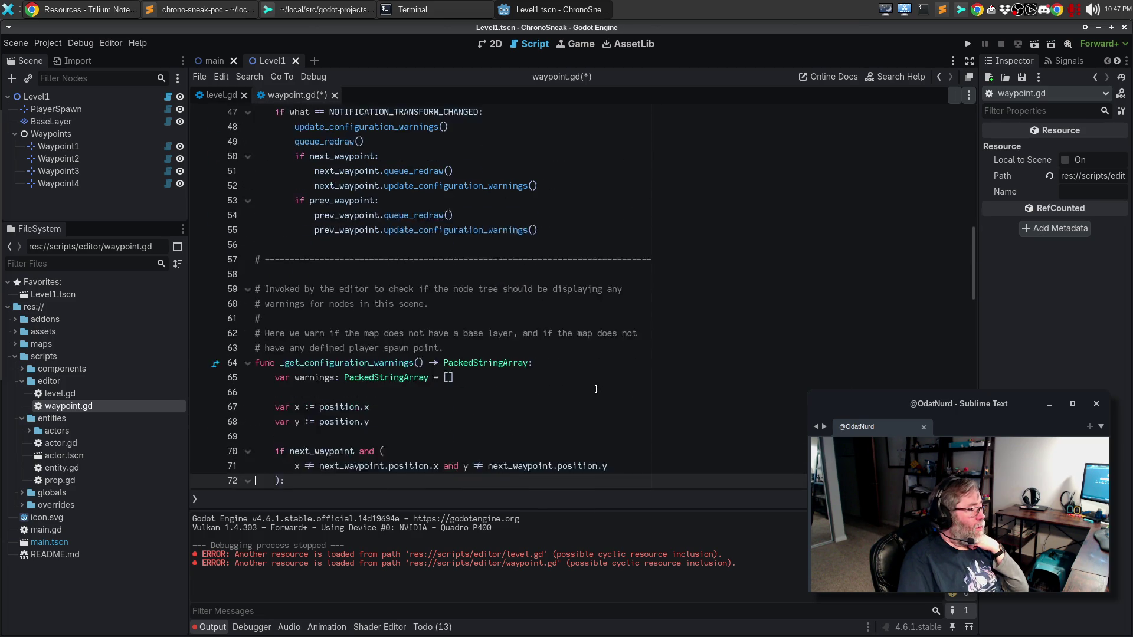
{"action": "key", "text": "Down"}
{"action": "key", "text": "Down"}
{"action": "key", "text": "Down"}
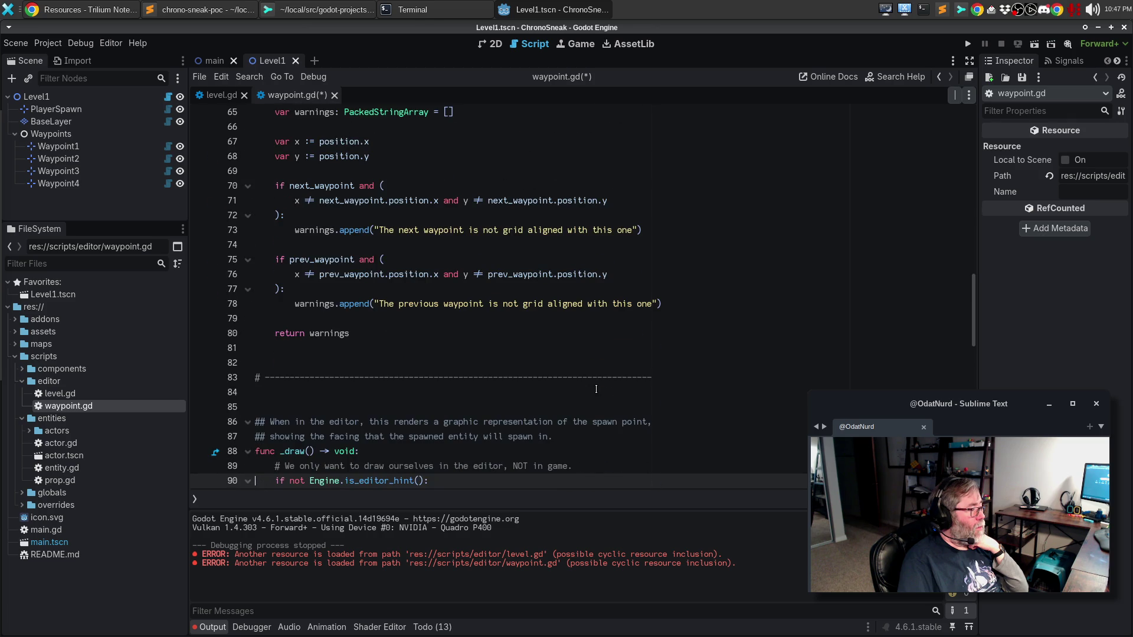
{"action": "key", "text": "Up"}
{"action": "key", "text": "Up"}
{"action": "key", "text": "Up"}
{"action": "key", "text": "BackSpace"}
{"action": "key", "text": "Down"}
{"action": "key", "text": "Down"}
{"action": "key", "text": "Down"}
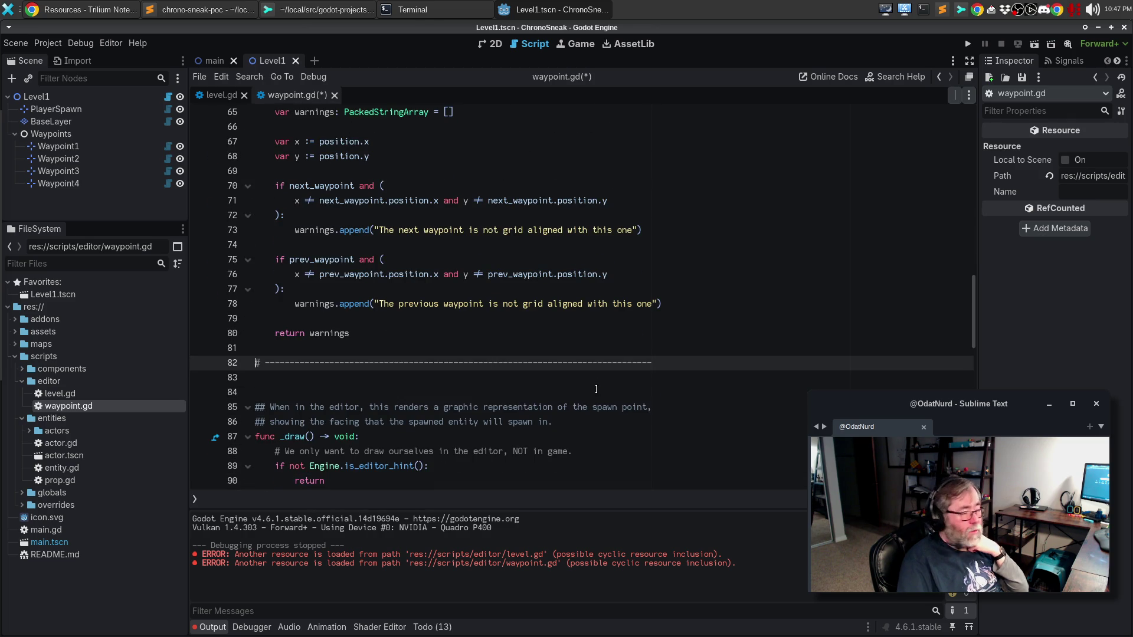
{"action": "key", "text": "Delete"}
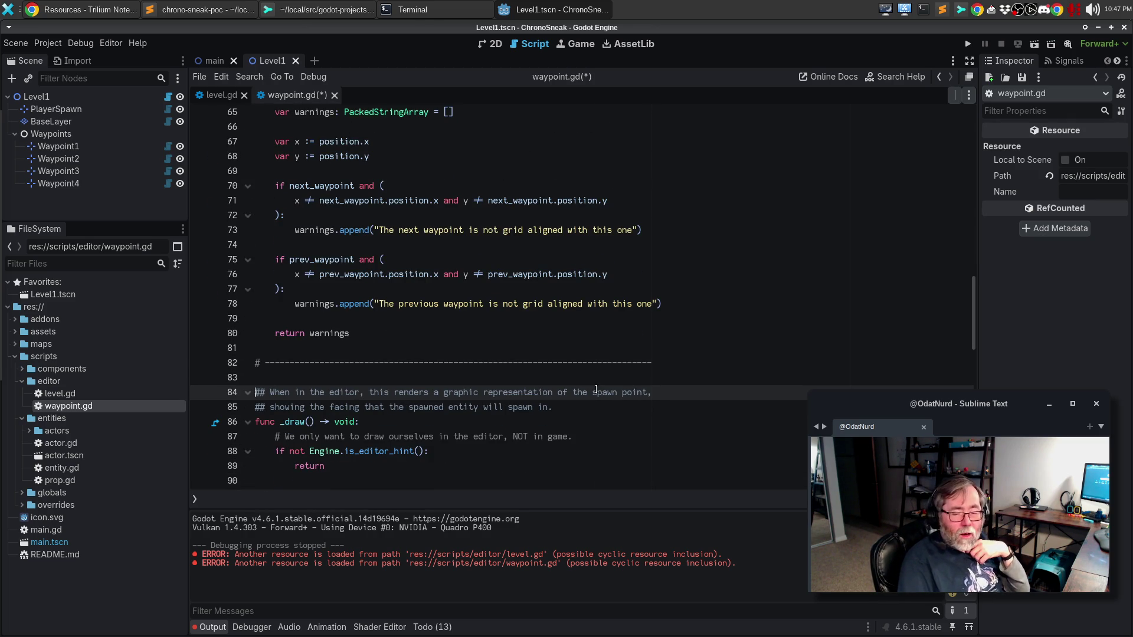
{"action": "key", "text": "Down"}
{"action": "key", "text": "Down"}
{"action": "key", "text": "Down"}
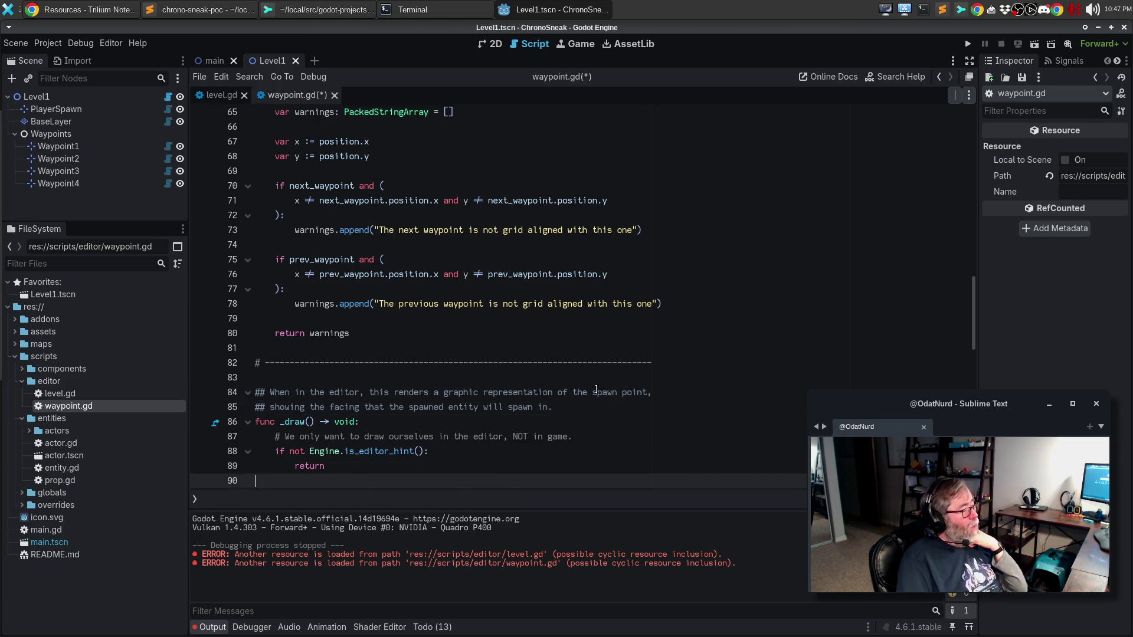
{"action": "key", "text": "Down"}
{"action": "key", "text": "Down"}
{"action": "key", "text": "Down"}
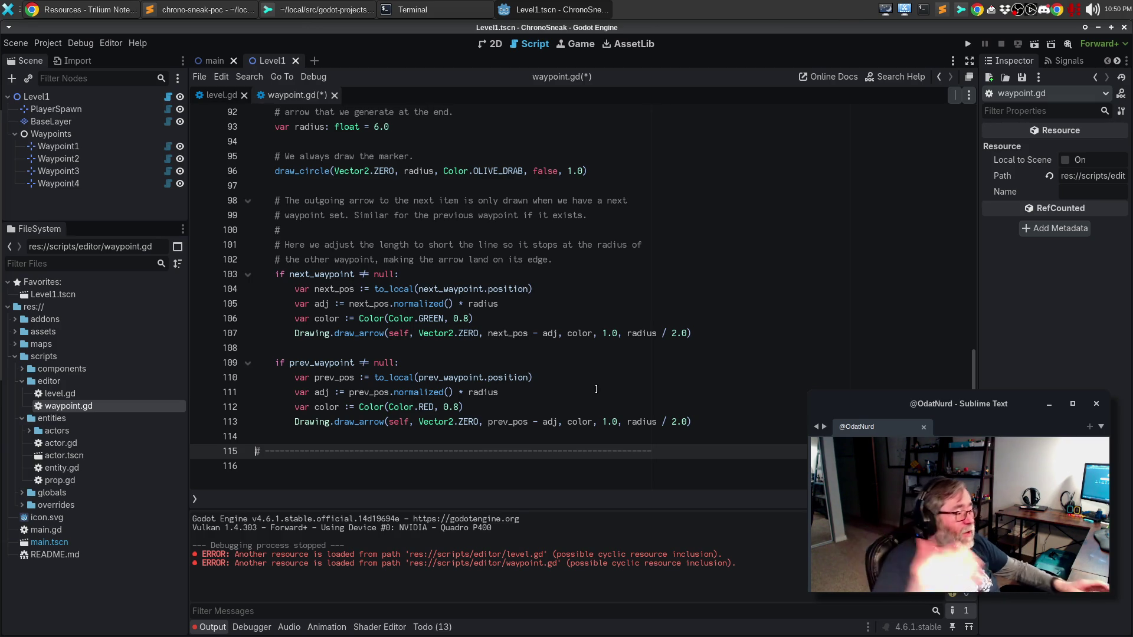
Collapse the editor and entities folders in FileSystem and bring Sublime Merge to the front.
{"action": "left_click", "coordinate": [559, 343]}
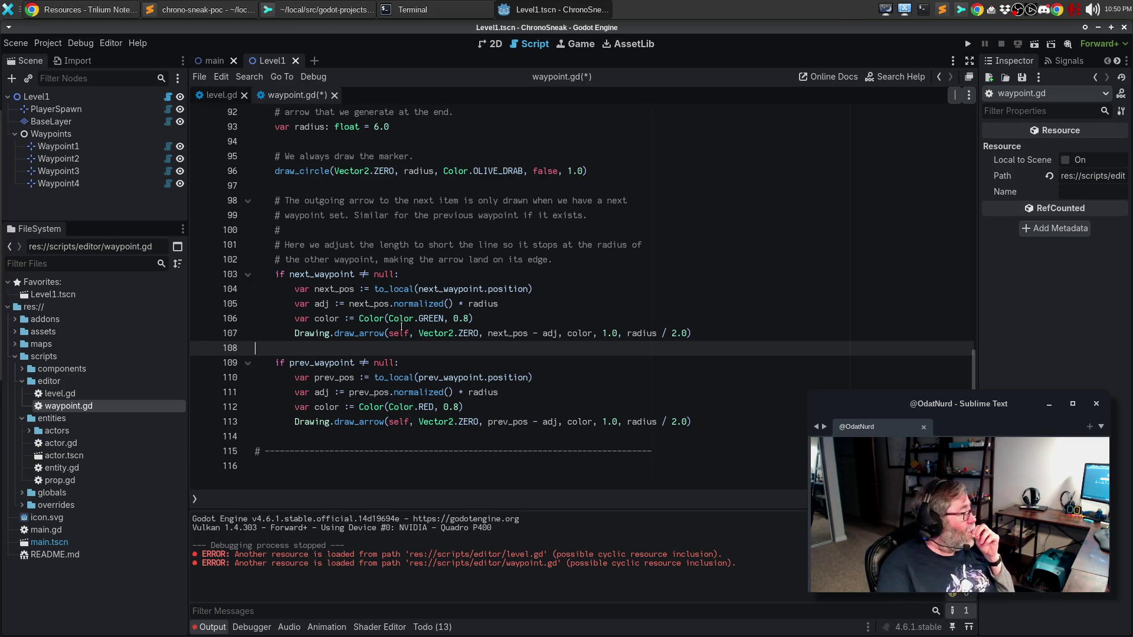
{"action": "left_click", "coordinate": [23, 381]}
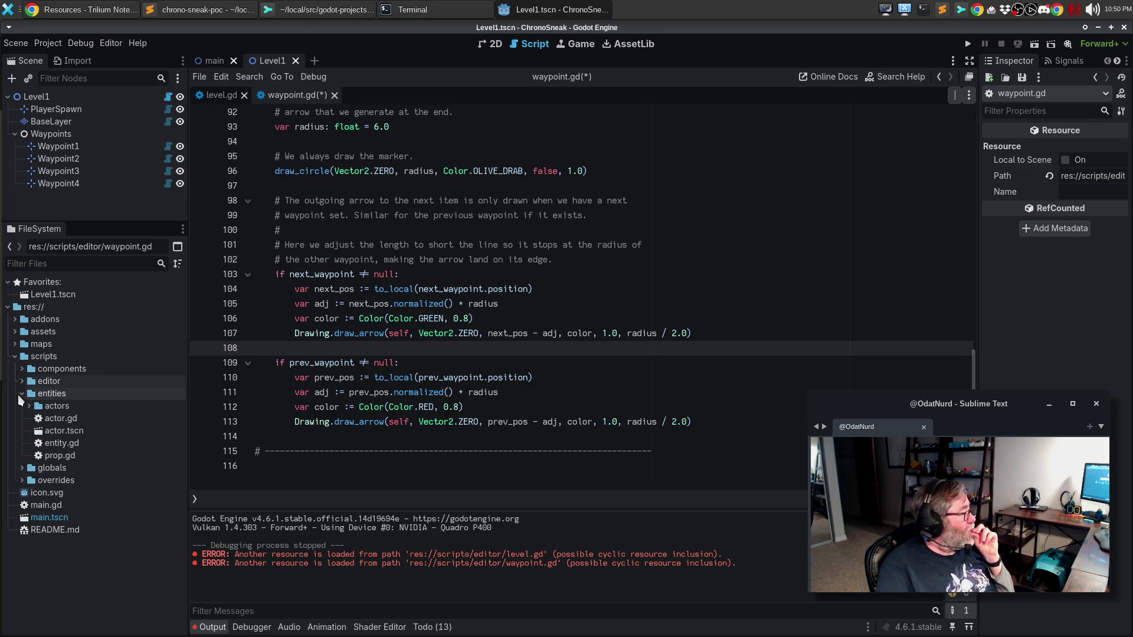
{"action": "left_click", "coordinate": [22, 394]}
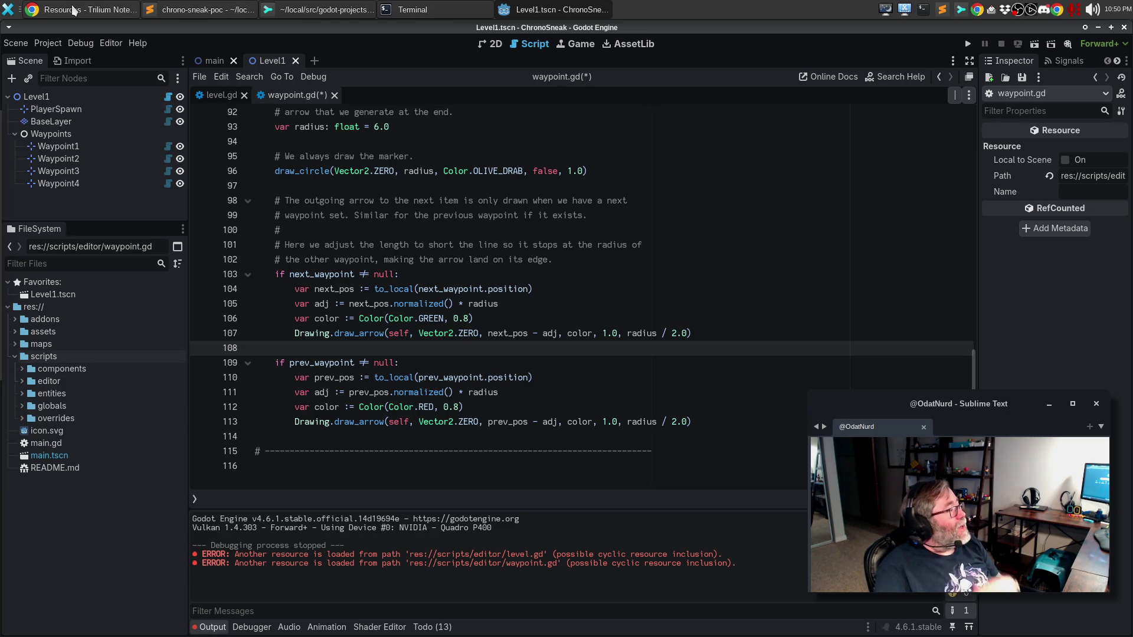
{"action": "left_click", "coordinate": [310, 11]}
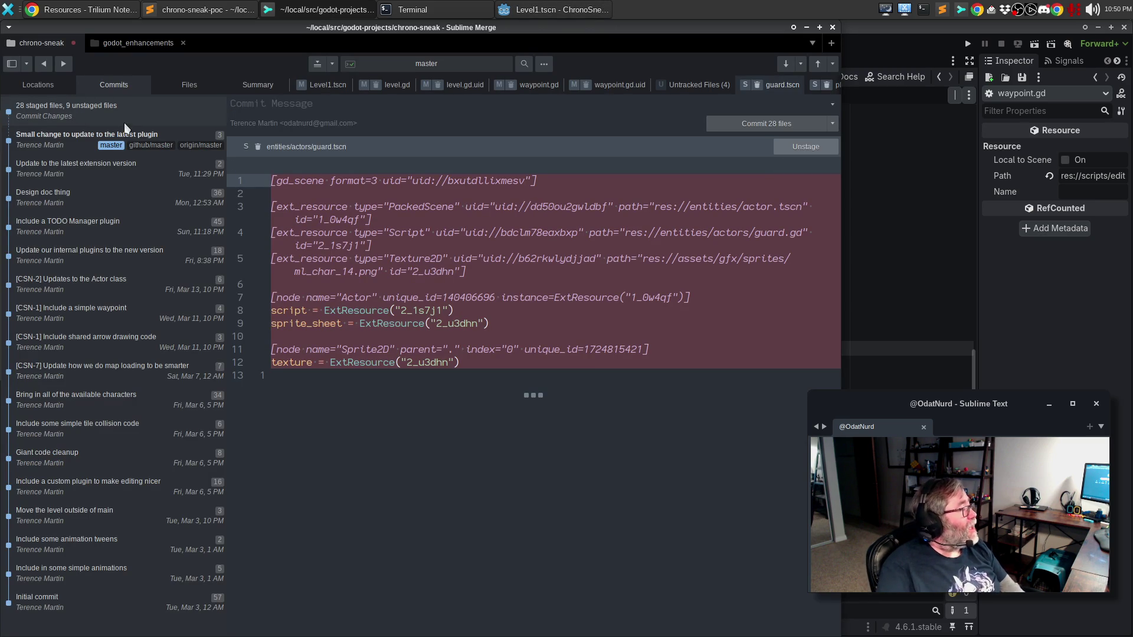
Review the Level1.tscn and old level/waypoint script changes, then stage the four old script files.
{"action": "left_click", "coordinate": [178, 88]}
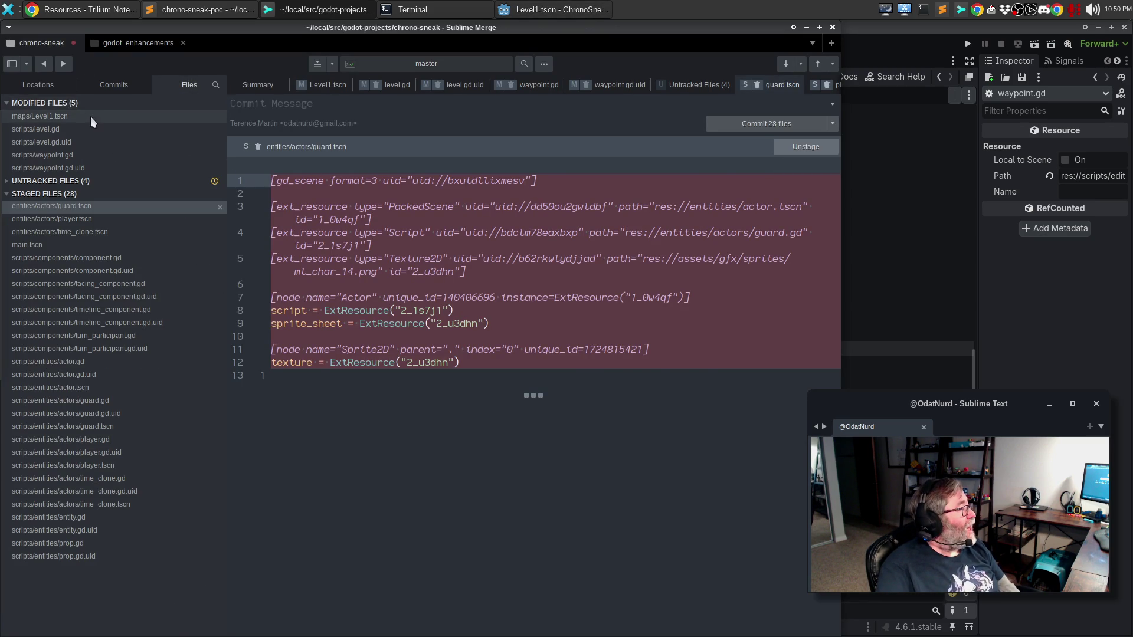
{"action": "left_click", "coordinate": [90, 115]}
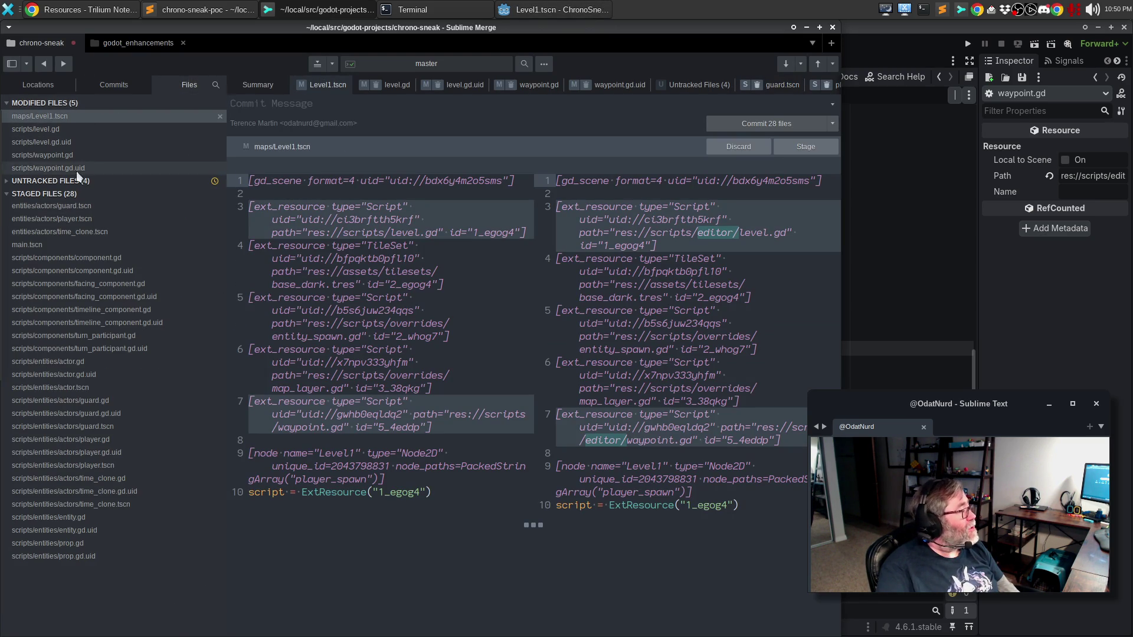
{"action": "left_click", "coordinate": [5, 182]}
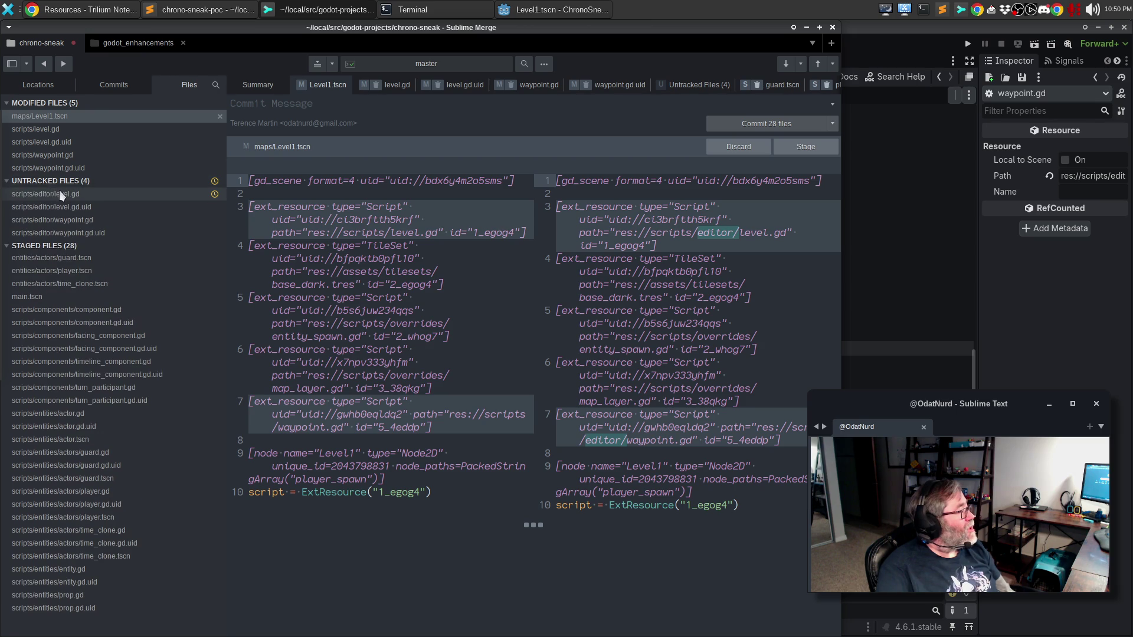
{"action": "left_click", "coordinate": [83, 128]}
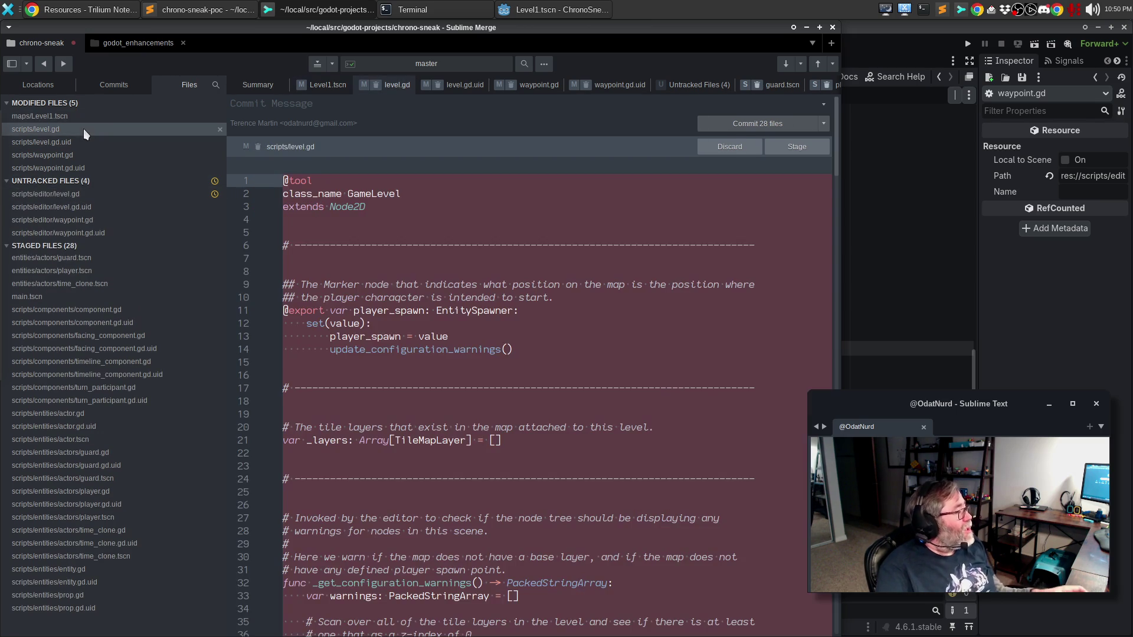
{"action": "left_click", "coordinate": [87, 146]}
{"action": "left_click", "coordinate": [85, 155]}
{"action": "left_click", "coordinate": [85, 165]}
{"action": "left_click", "coordinate": [83, 128], "text": "shift"}
{"action": "right_click", "coordinate": [83, 128]}
{"action": "left_click", "coordinate": [120, 153]}
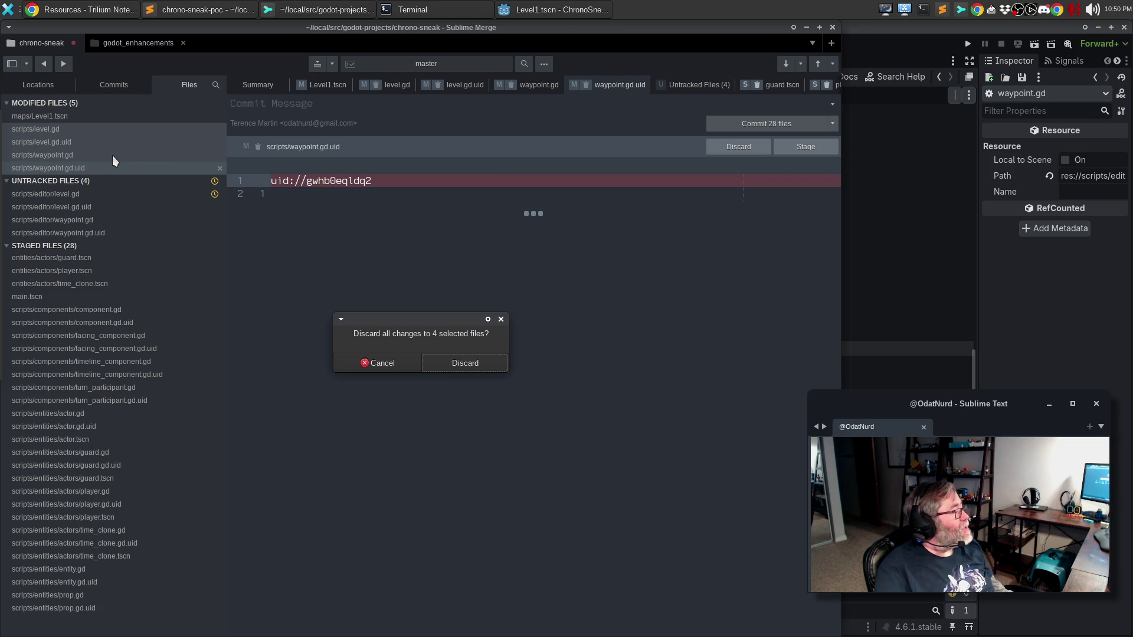
{"action": "left_click", "coordinate": [377, 363]}
{"action": "right_click", "coordinate": [85, 152]}
{"action": "left_click", "coordinate": [95, 162]}
Stage the four new scripts/editor files: level.gd, waypoint.gd and their .uid files.
{"action": "left_click", "coordinate": [84, 147]}
{"action": "left_click", "coordinate": [80, 154]}
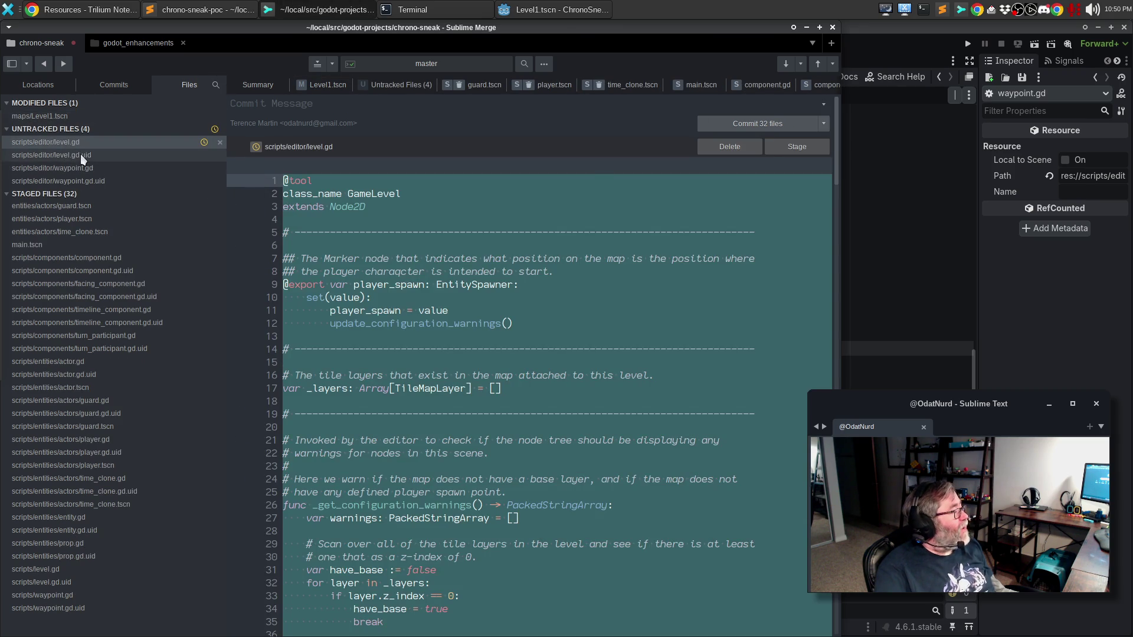
{"action": "left_click", "coordinate": [82, 167]}
{"action": "left_click", "coordinate": [86, 180]}
{"action": "left_click", "coordinate": [78, 144], "text": "shift"}
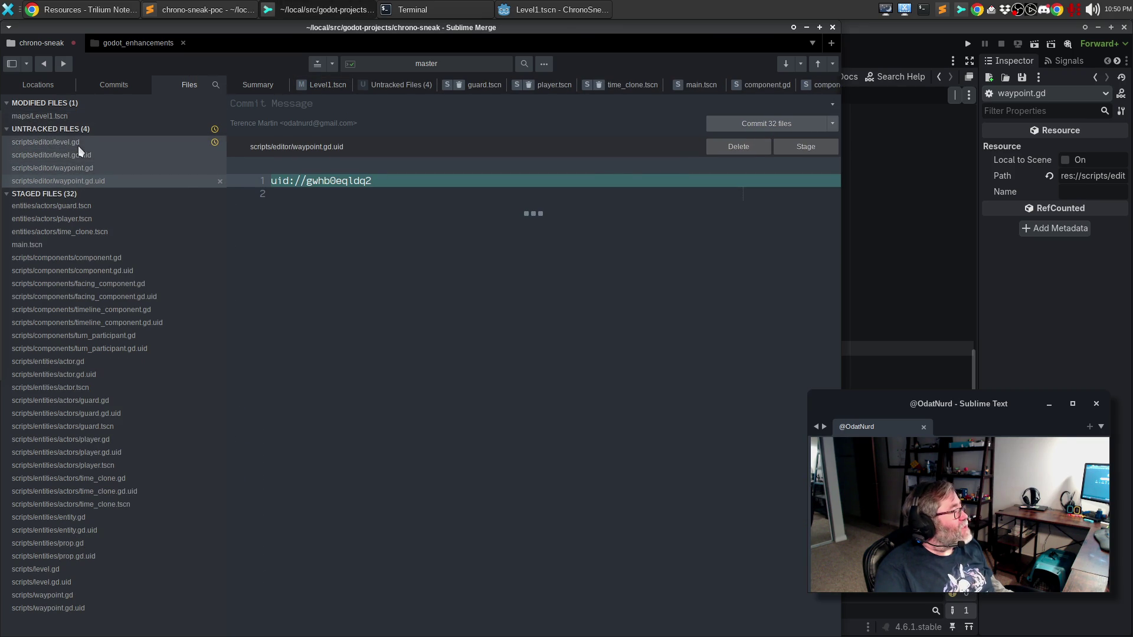
{"action": "right_click", "coordinate": [78, 147]}
{"action": "left_click", "coordinate": [105, 157]}
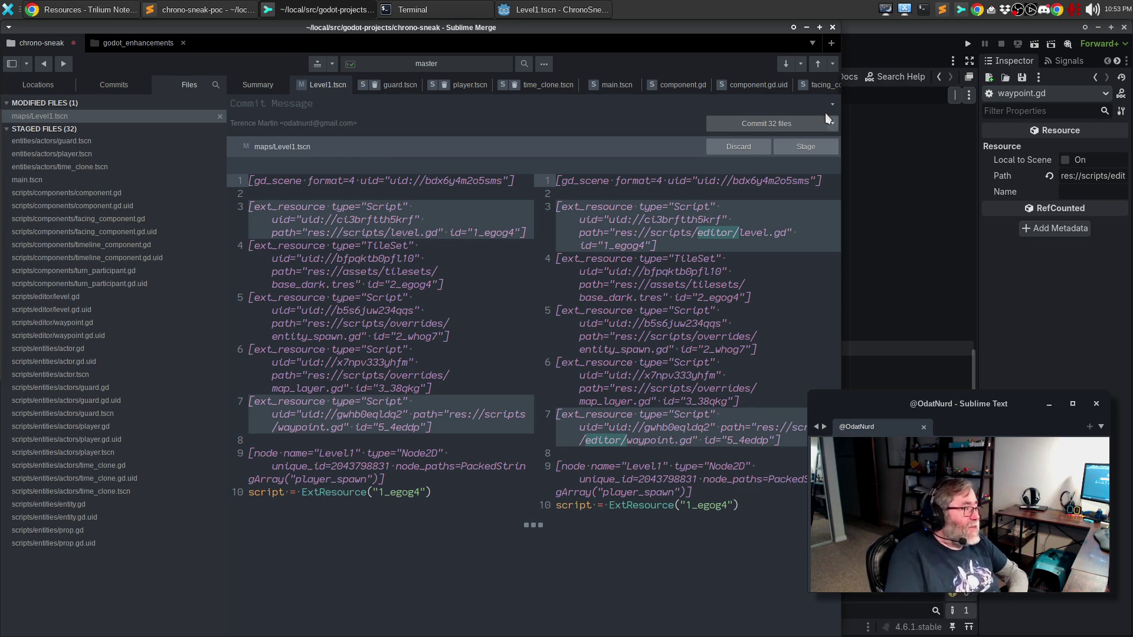
Stage the maps/Level1.tscn changes and switch back to the Godot editor.
{"action": "left_click", "coordinate": [813, 151]}
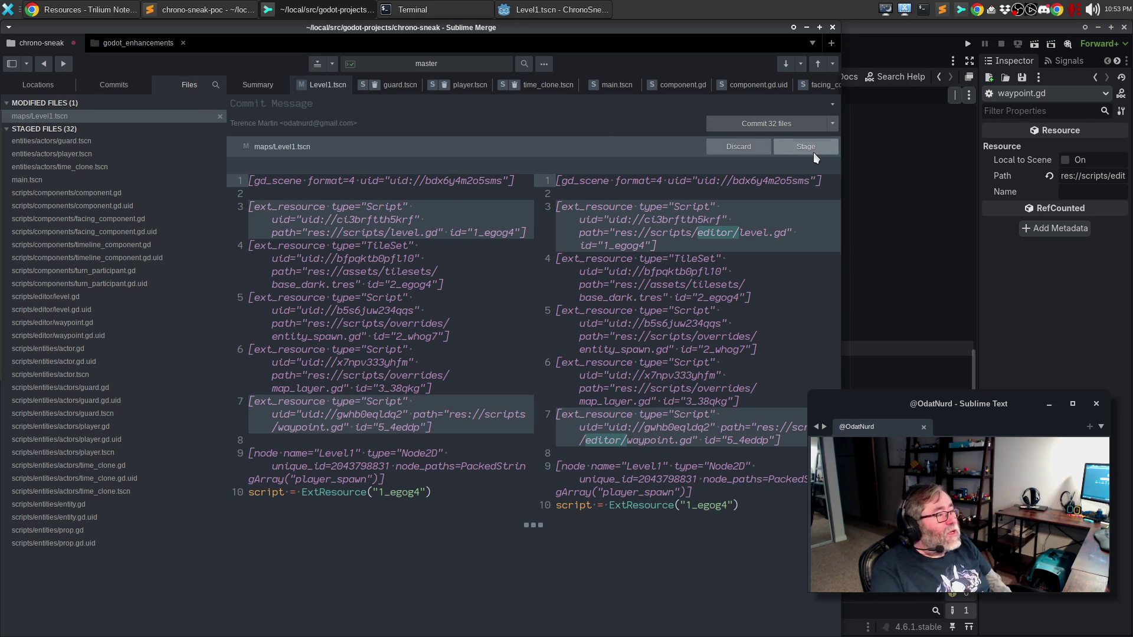
{"action": "key", "text": "alt+Tab"}
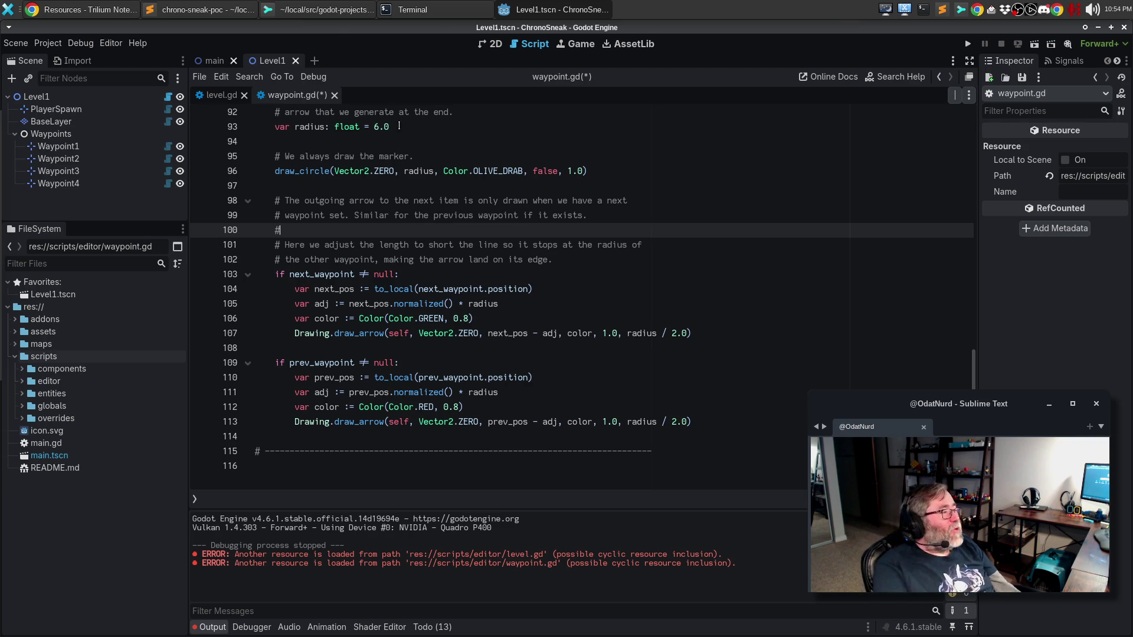
Start Project > Reload Current Project but cancel it to keep the unsaved waypoint.gd edits.
{"action": "left_click", "coordinate": [380, 200]}
{"action": "scroll", "coordinate": [393, 175], "scroll_direction": "up", "scroll_amount": 2}
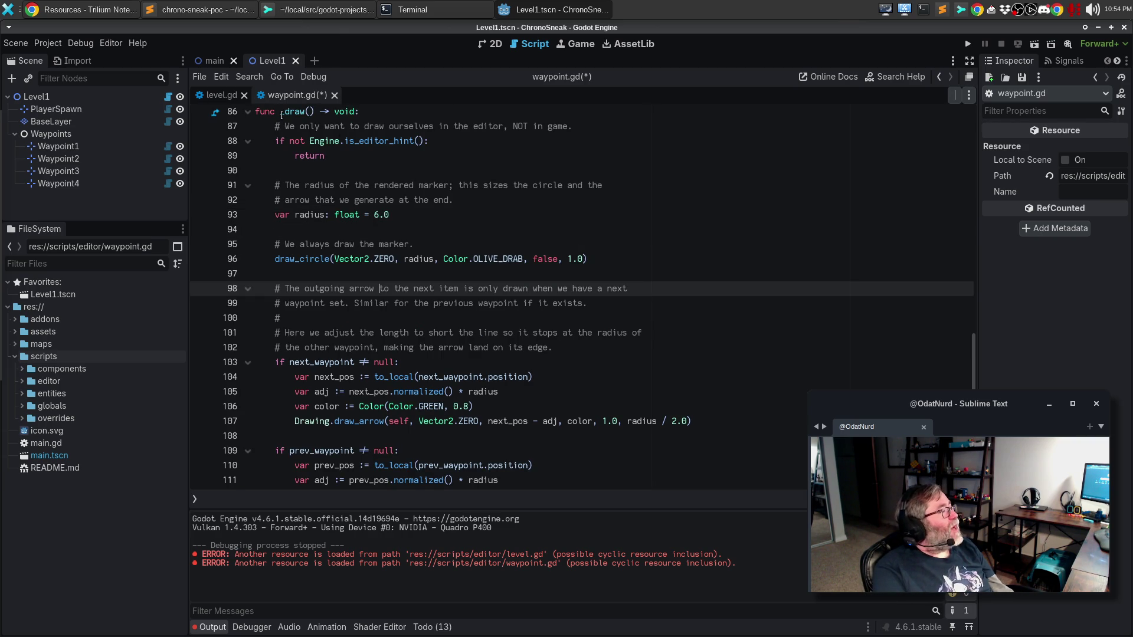
{"action": "left_click", "coordinate": [47, 43]}
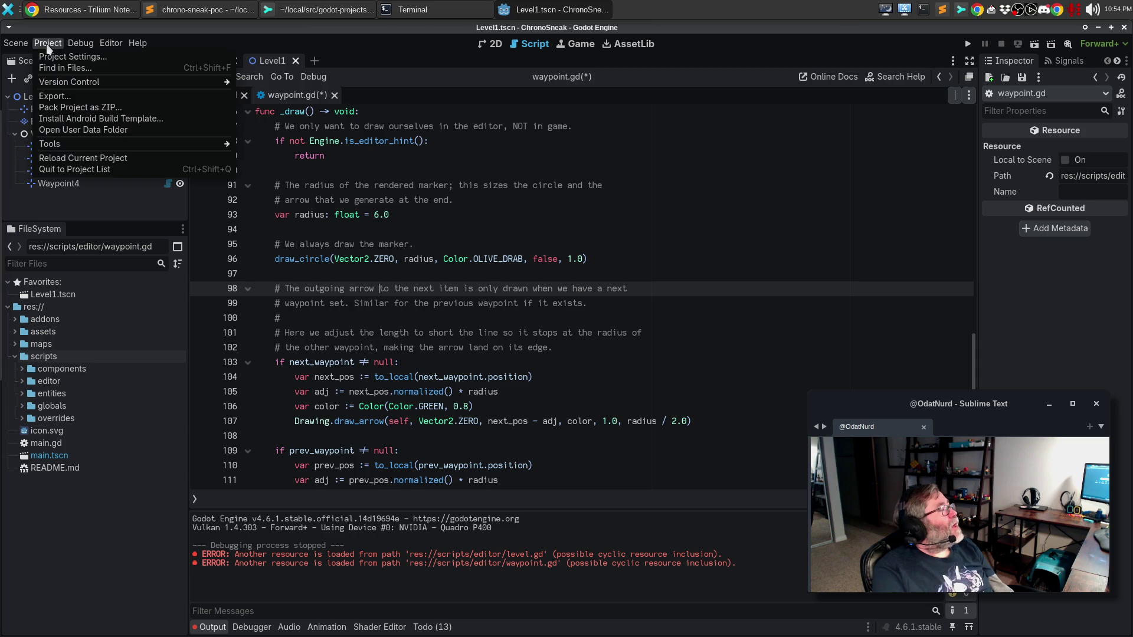
{"action": "left_click", "coordinate": [60, 159]}
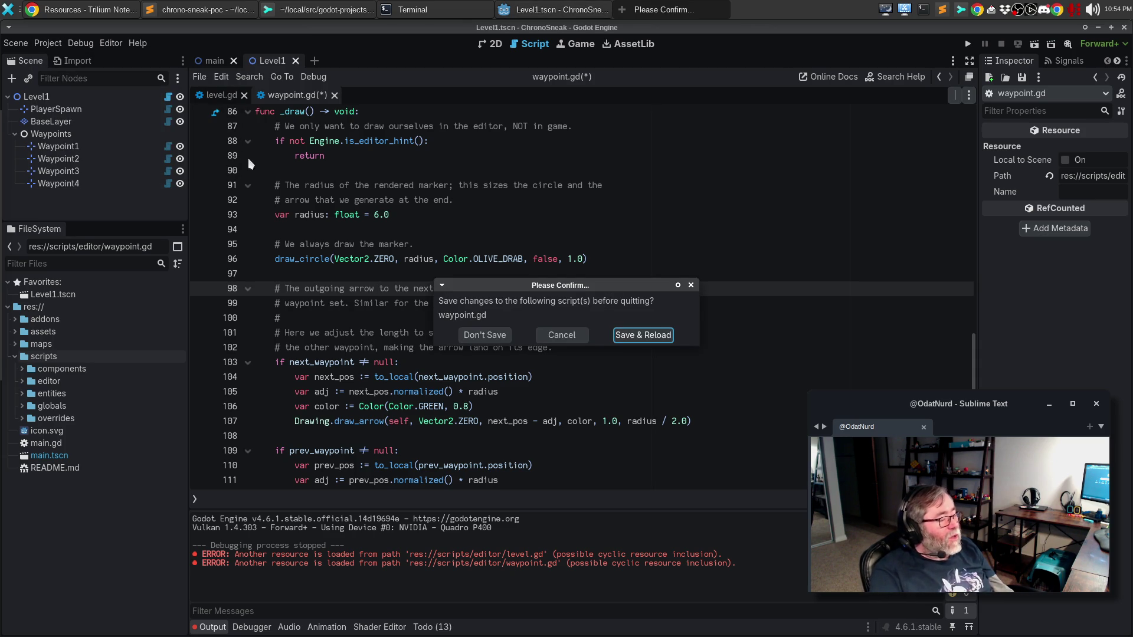
{"action": "left_click", "coordinate": [562, 334]}
Save waypoint.gd after a quick check in Sublime Merge, then bring up Sublime Text.
{"action": "left_click", "coordinate": [503, 313]}
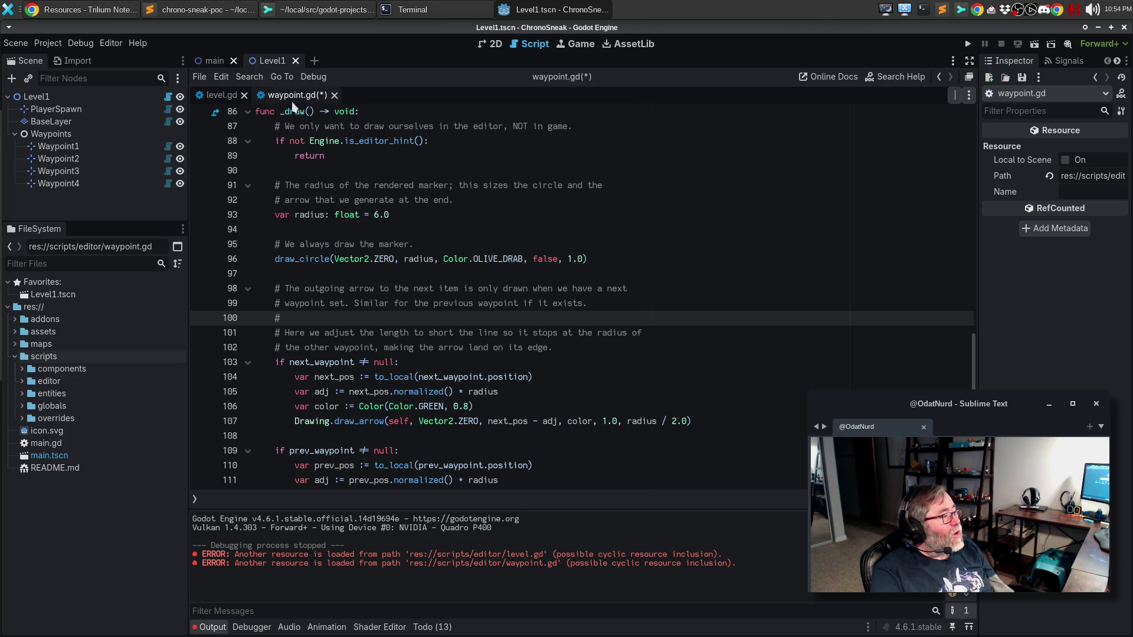
{"action": "left_click", "coordinate": [481, 241]}
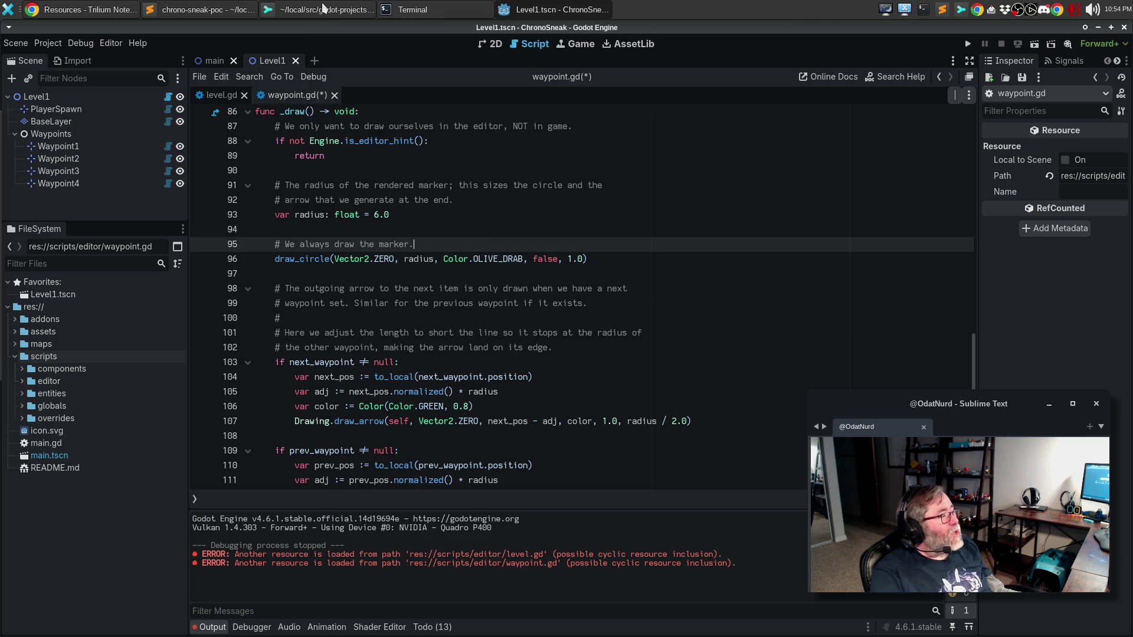
{"action": "left_click", "coordinate": [319, 8]}
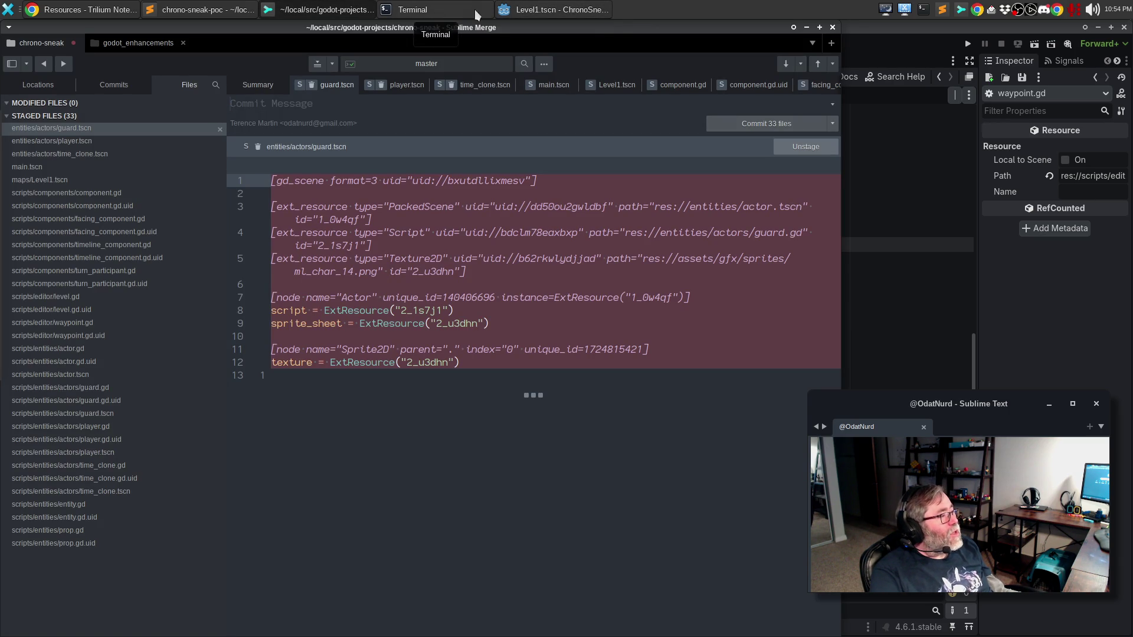
{"action": "left_click", "coordinate": [527, 11]}
{"action": "left_click", "coordinate": [606, 280]}
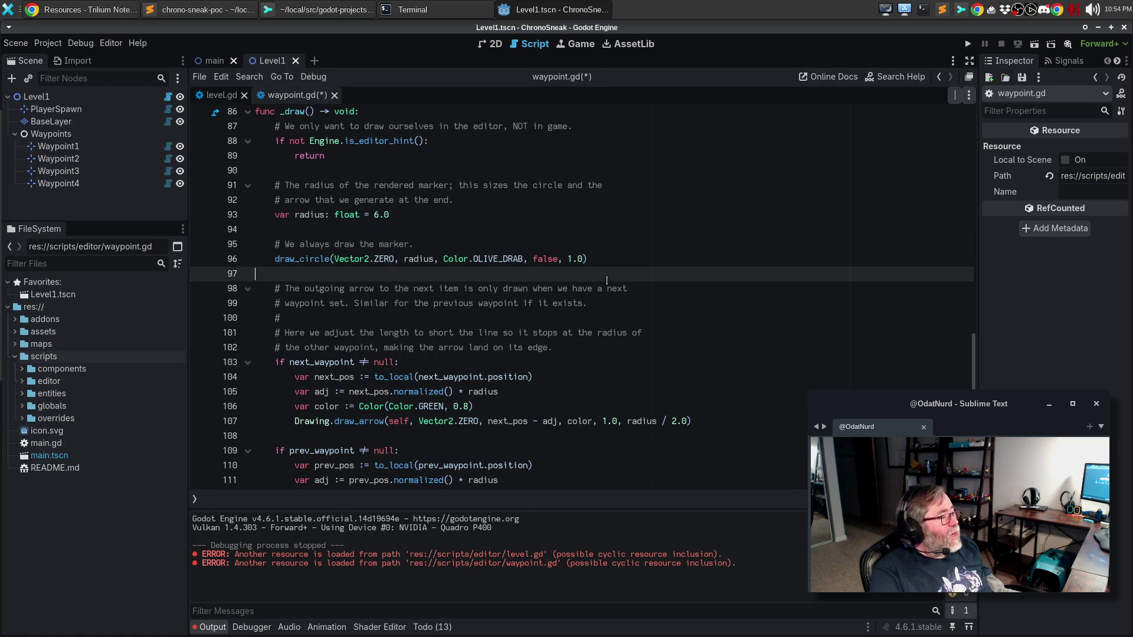
{"action": "key", "text": "ctrl+s"}
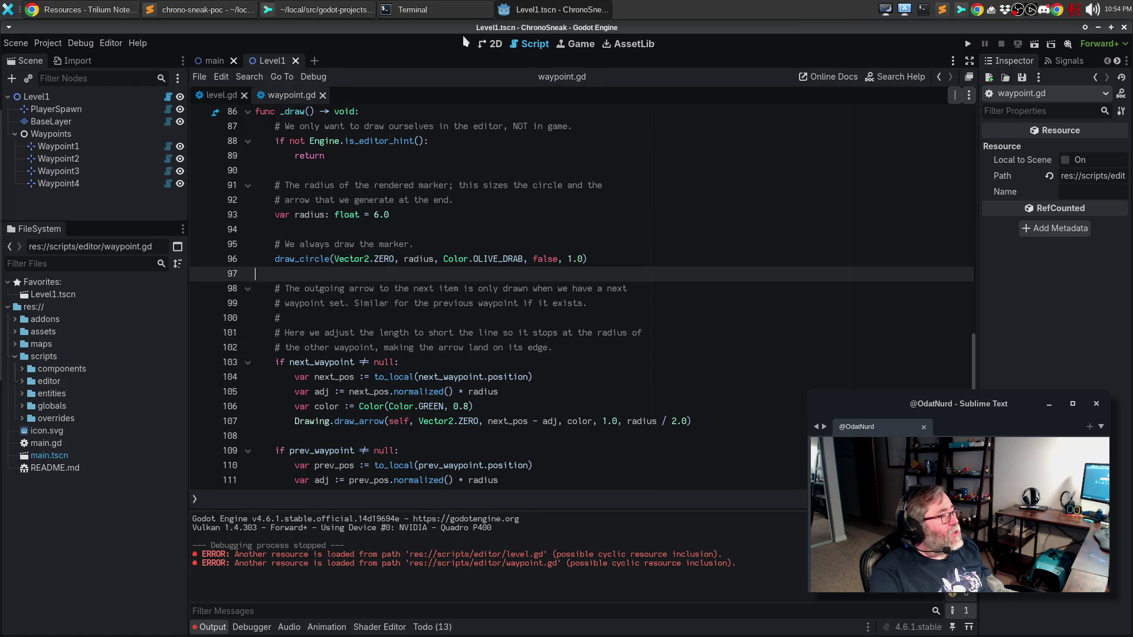
{"action": "left_click", "coordinate": [197, 10]}
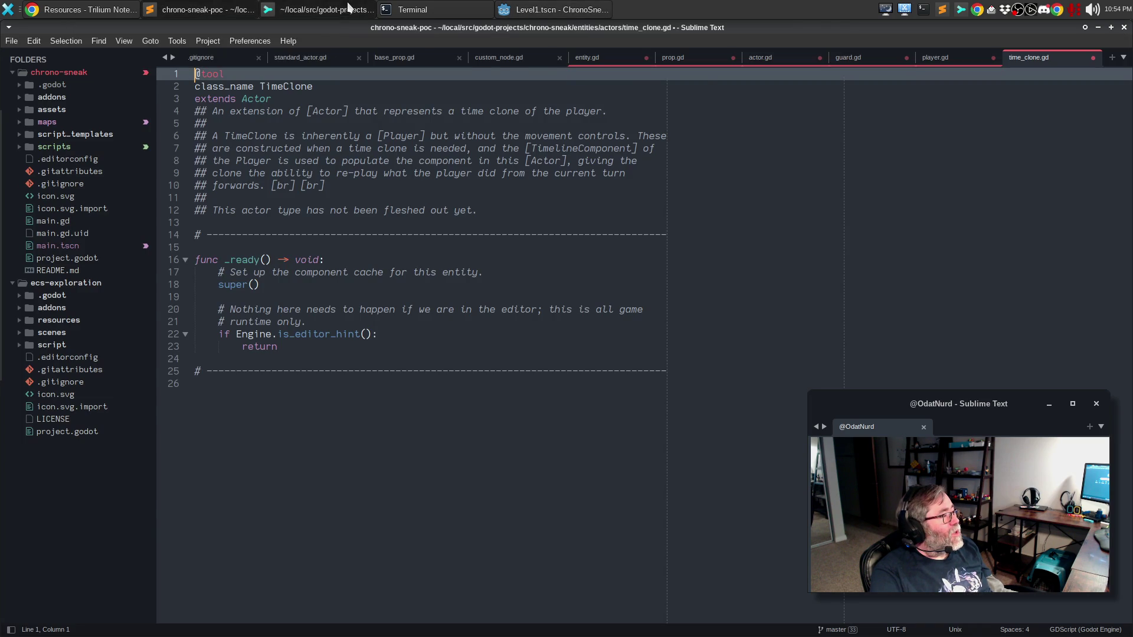
Stage the newly saved scripts/editor/waypoint.gd changes in Sublime Merge, then return to Godot.
{"action": "left_click", "coordinate": [321, 10]}
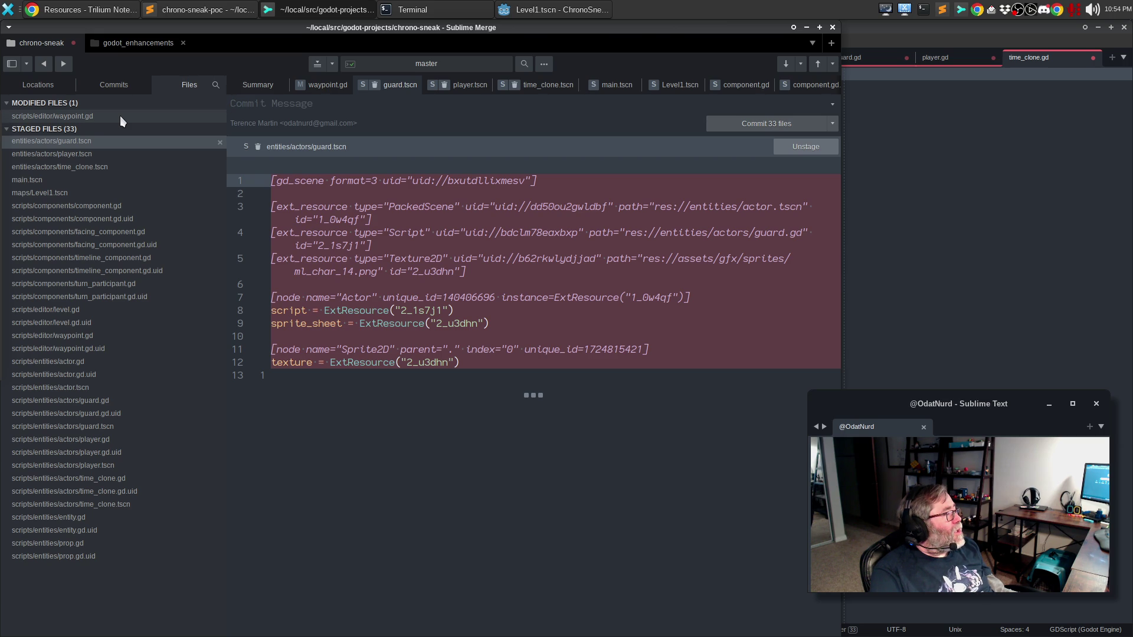
{"action": "left_click", "coordinate": [119, 116]}
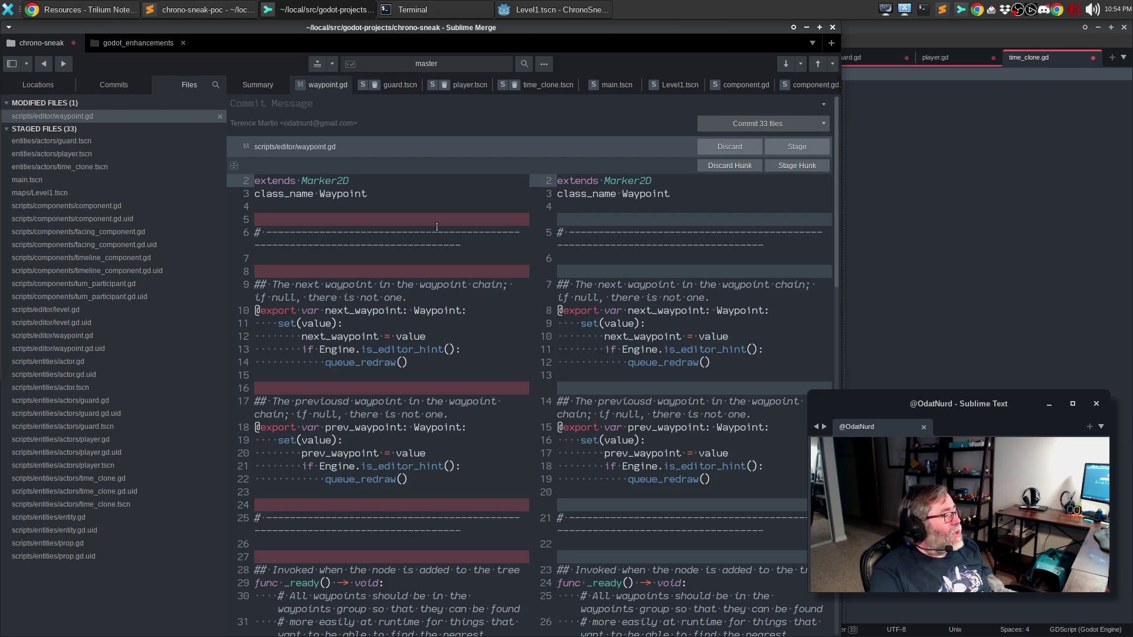
{"action": "scroll", "coordinate": [692, 280], "scroll_direction": "down", "scroll_amount": 5}
{"action": "scroll", "coordinate": [691, 280], "scroll_direction": "down", "scroll_amount": 10}
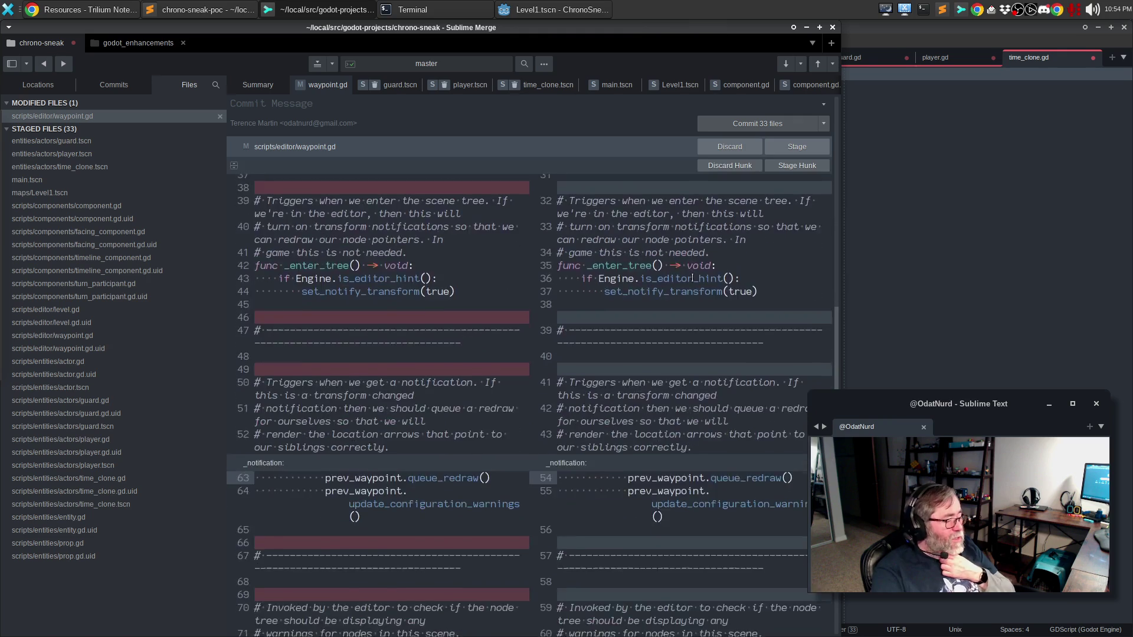
{"action": "left_click", "coordinate": [820, 146]}
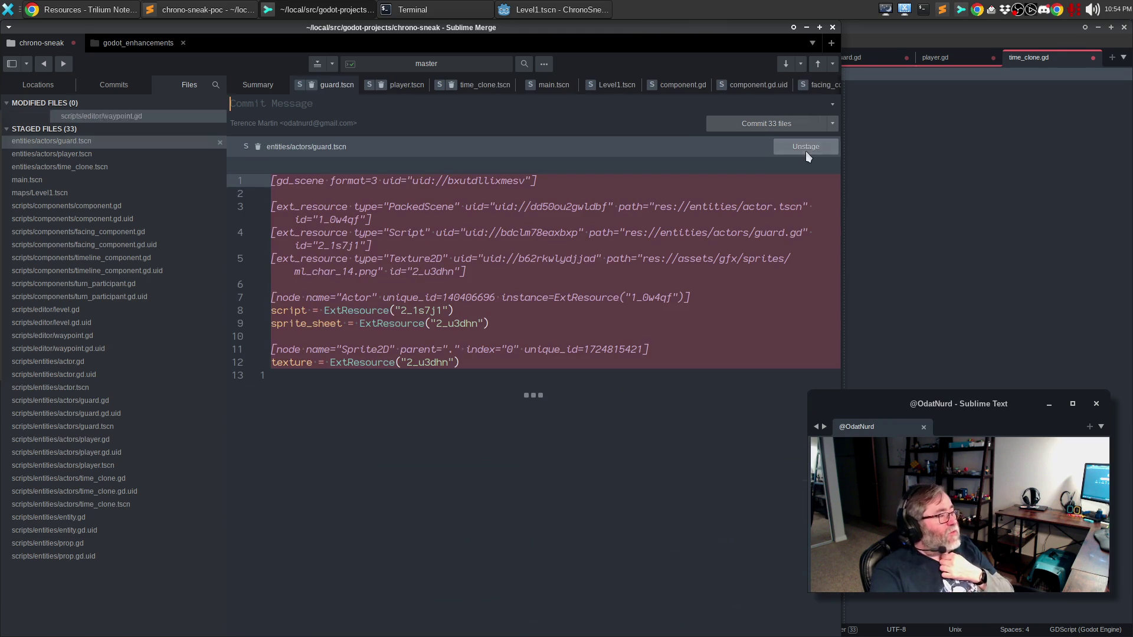
{"action": "key", "text": "alt+Tab"}
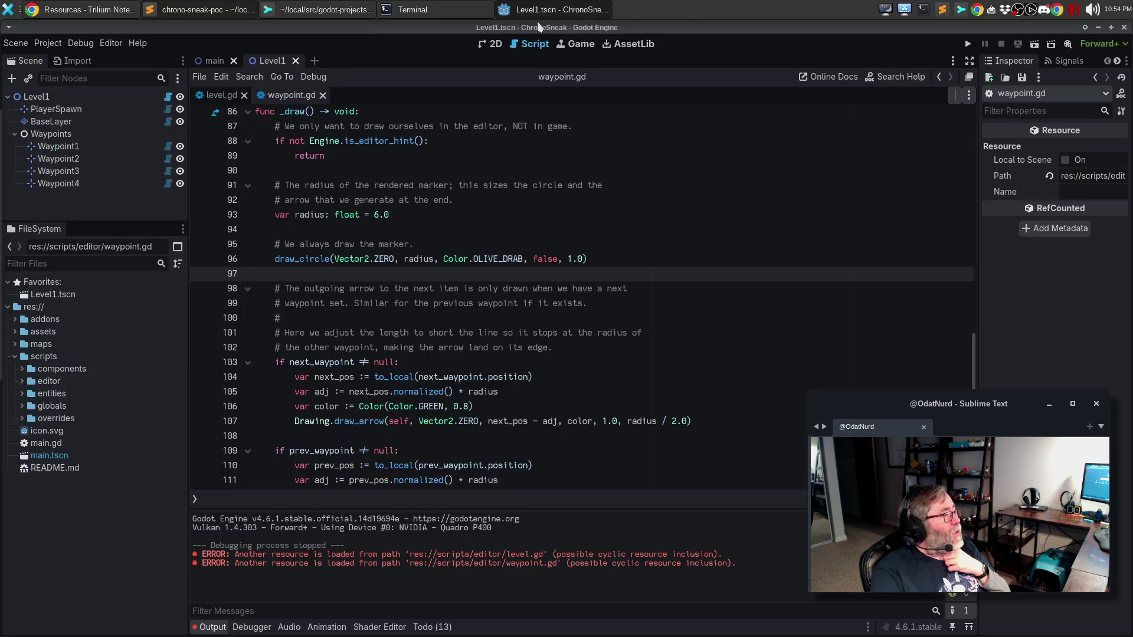
{"action": "left_click", "coordinate": [584, 10]}
Reload the ChronoSneak project, look over waypoint.gd, and launch a debug run with F5.
{"action": "left_click", "coordinate": [48, 43]}
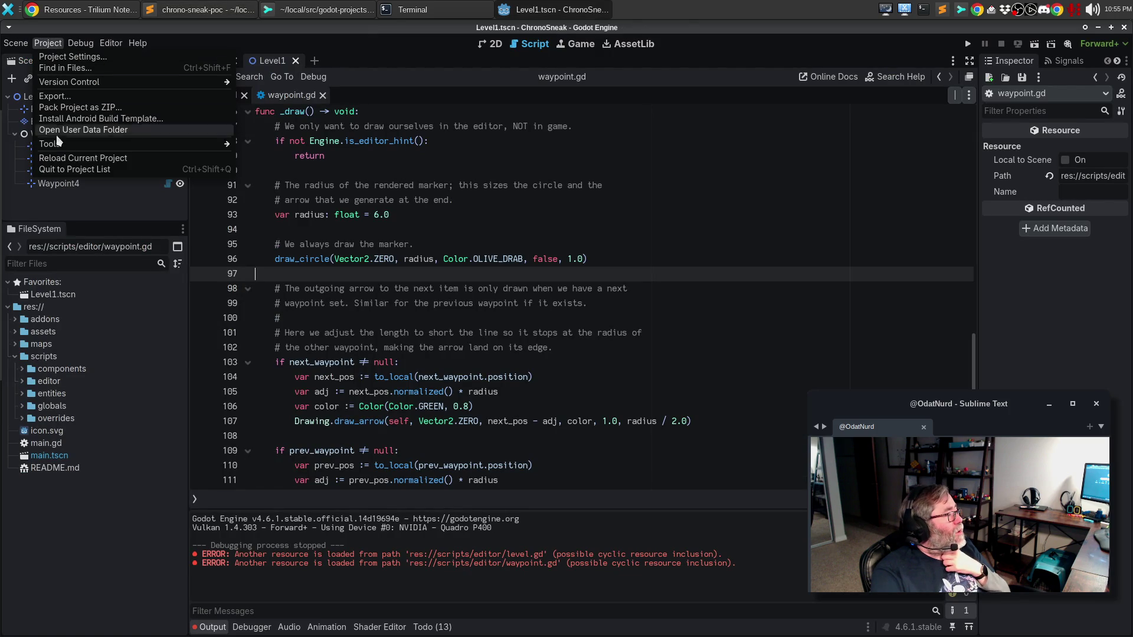
{"action": "left_click", "coordinate": [56, 155]}
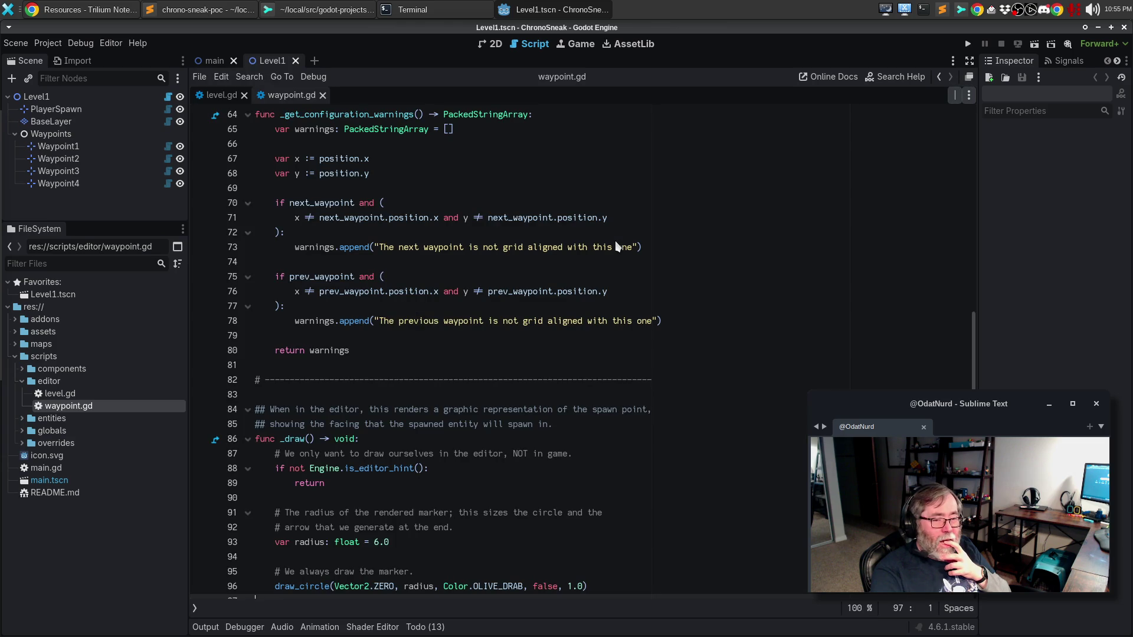
{"action": "left_click", "coordinate": [402, 248]}
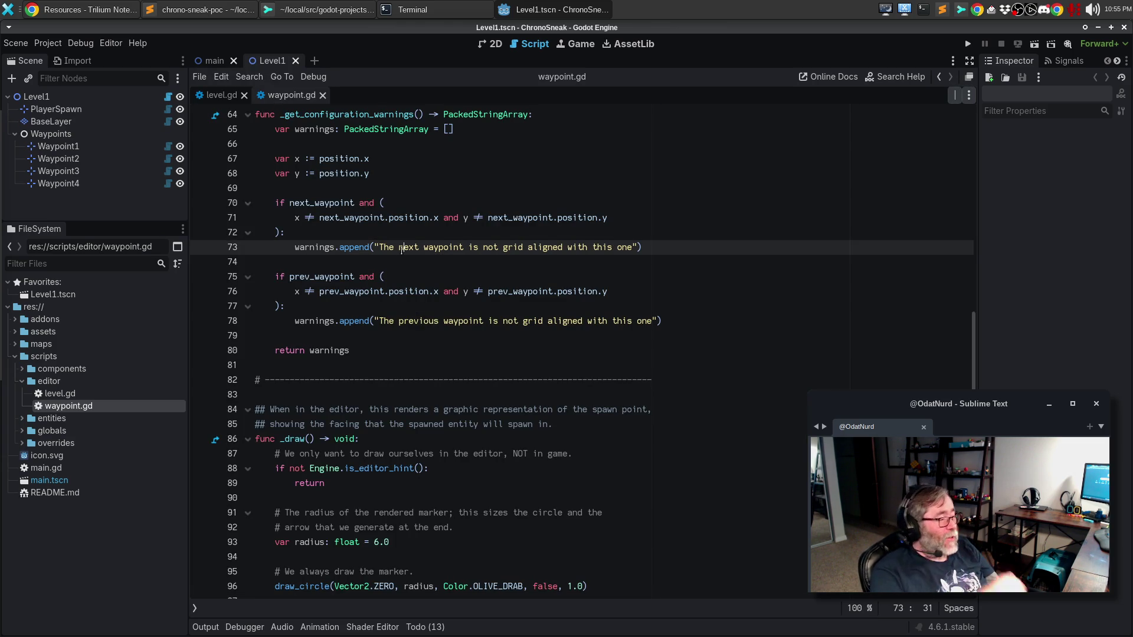
{"action": "left_click", "coordinate": [339, 424]}
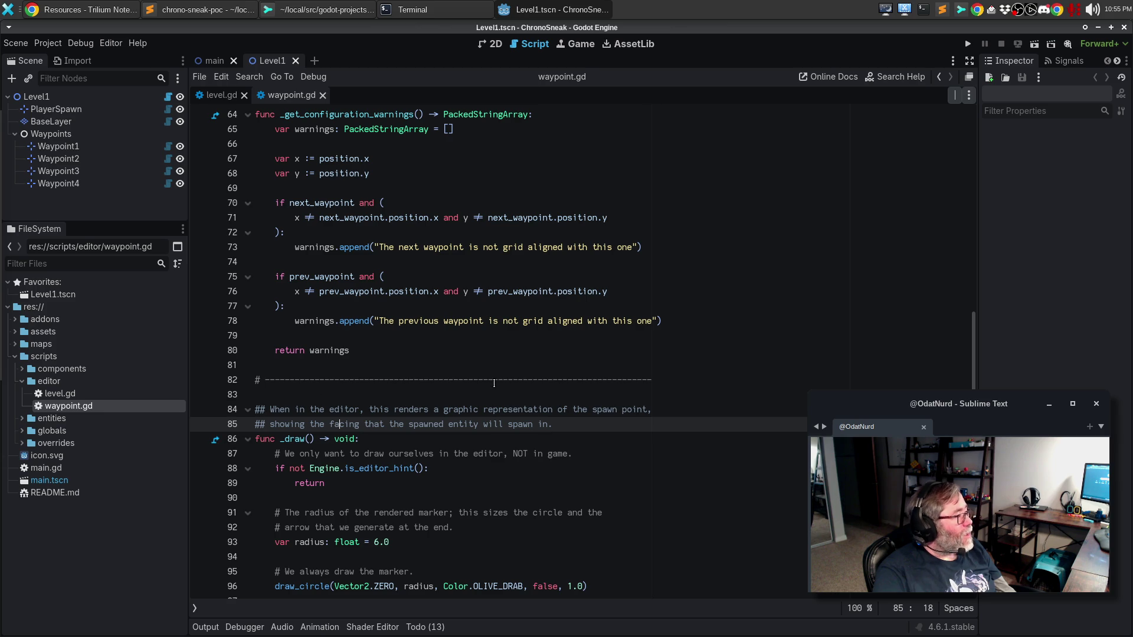
{"action": "scroll", "coordinate": [546, 345], "scroll_direction": "up", "scroll_amount": 2}
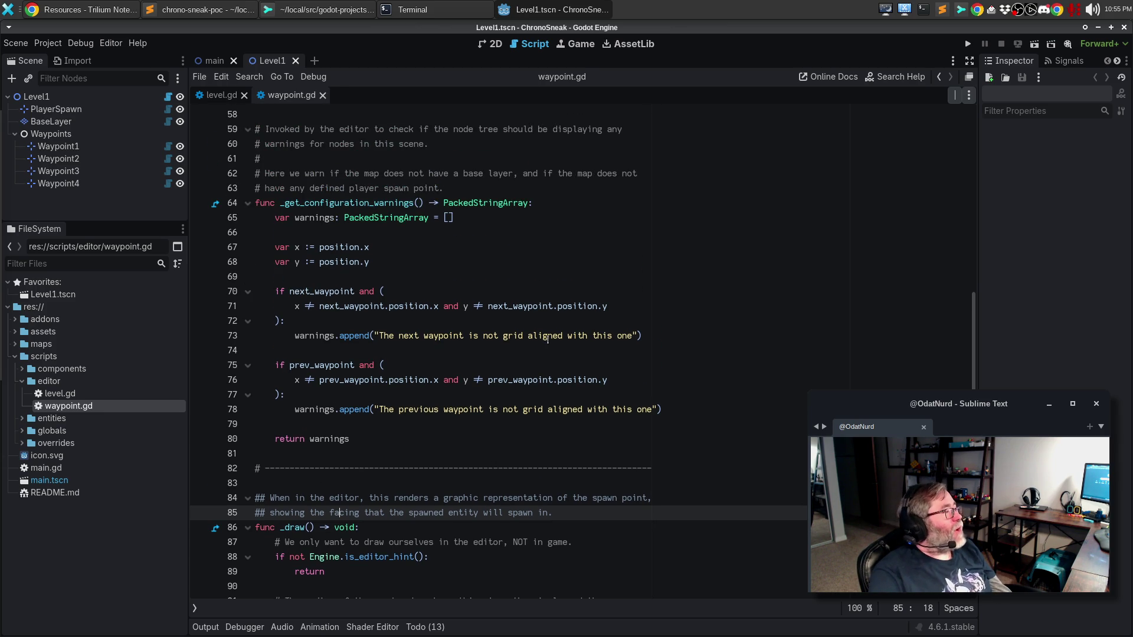
{"action": "key", "text": "F5"}
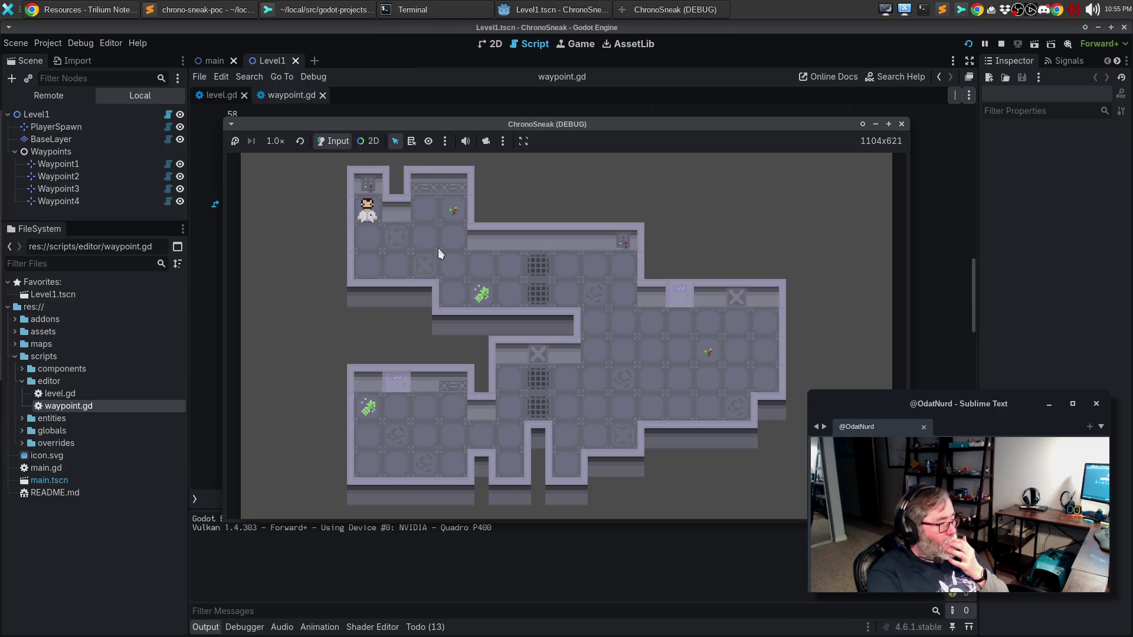
Walk the player to a nearby tile, stop the test run, and switch to Sublime Merge.
{"action": "left_click", "coordinate": [437, 248]}
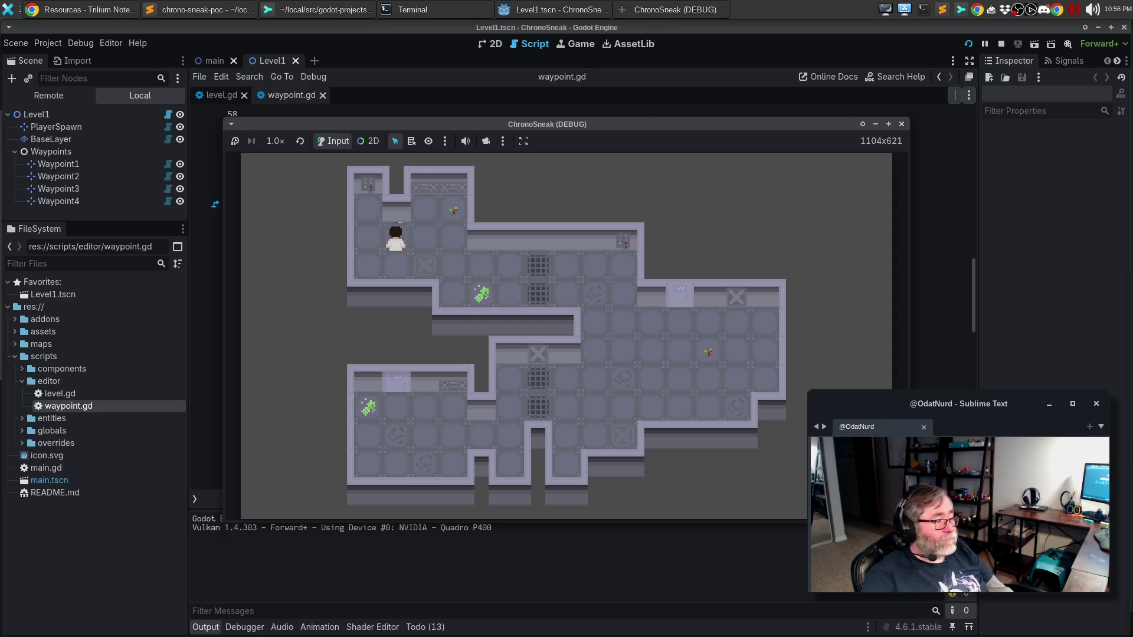
{"action": "left_click", "coordinate": [901, 124]}
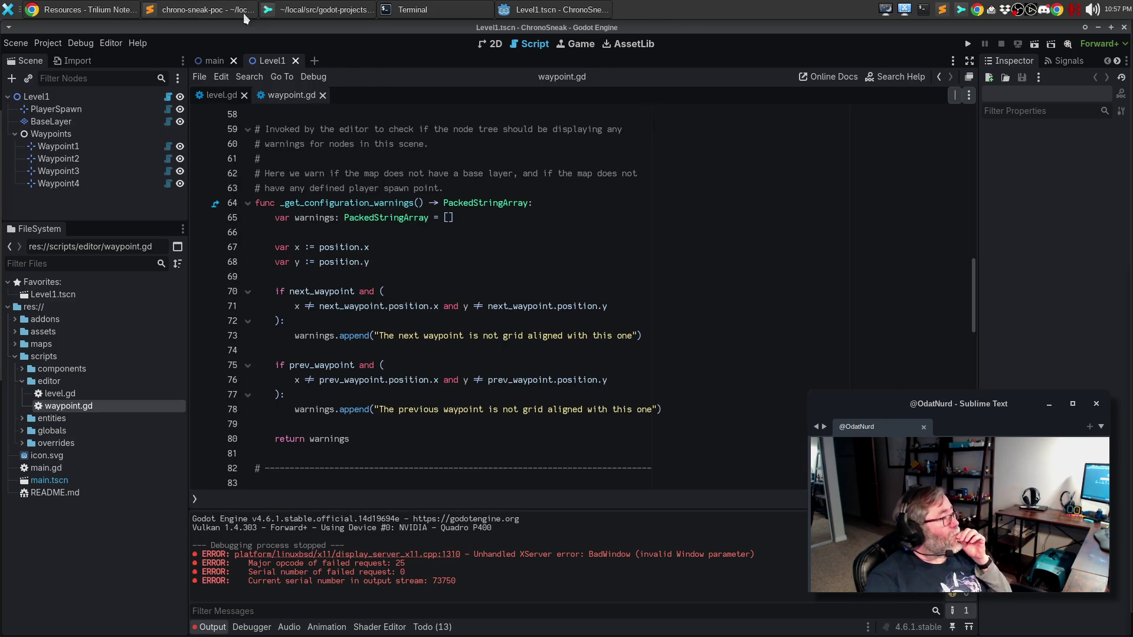
{"action": "left_click", "coordinate": [293, 9]}
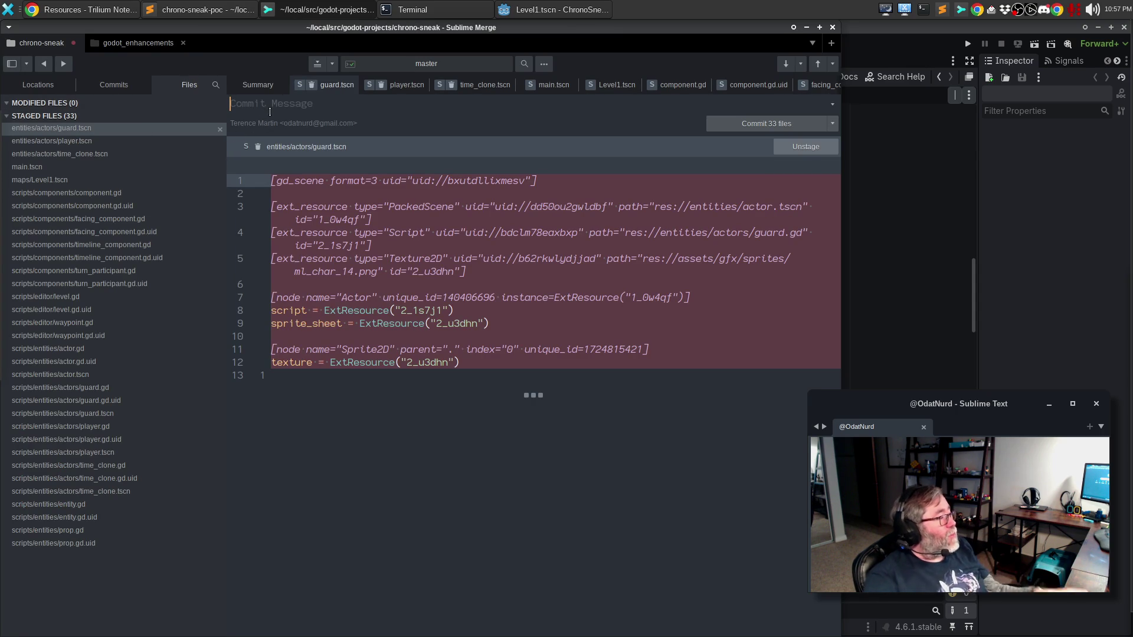
Enter the summary 'Reorganize our file layout' and begin the body about implementing resource classes.
{"action": "type", "text": "Reorganize our file lay"}
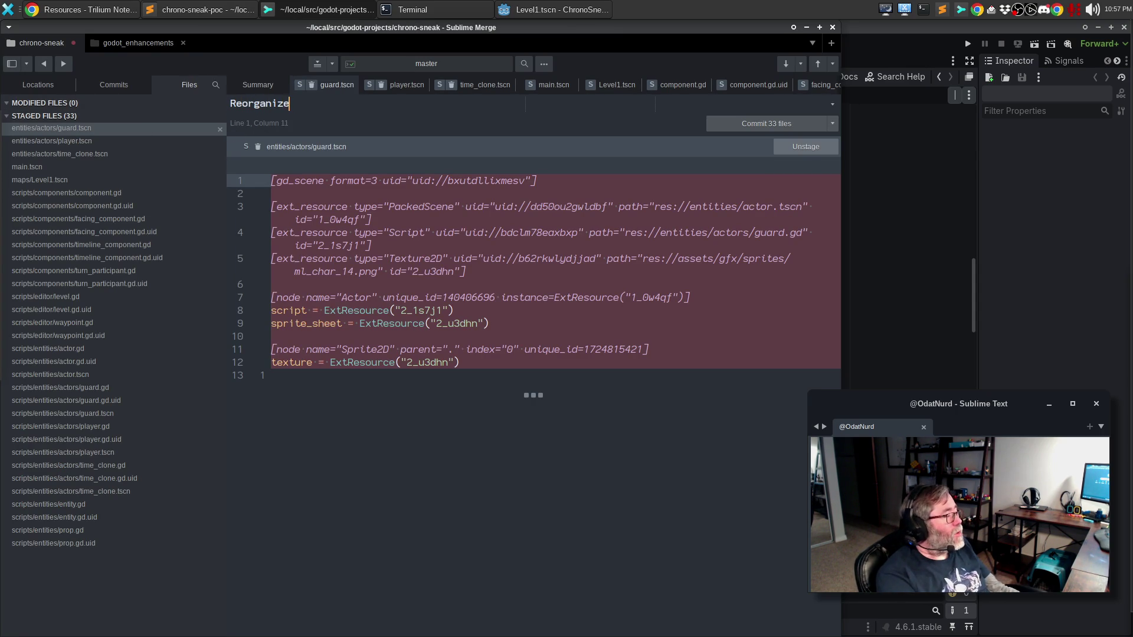
{"action": "type", "text": "out"}
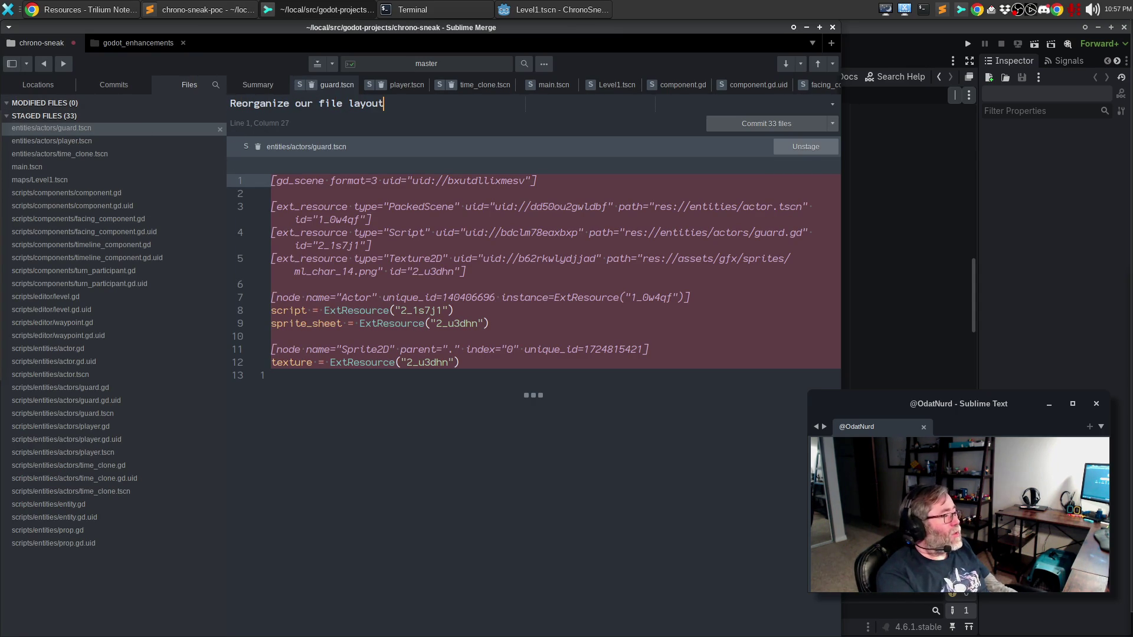
{"action": "key", "text": "Return"}
{"action": "key", "text": "Return"}
{"action": "type", "text": "We are abou"}
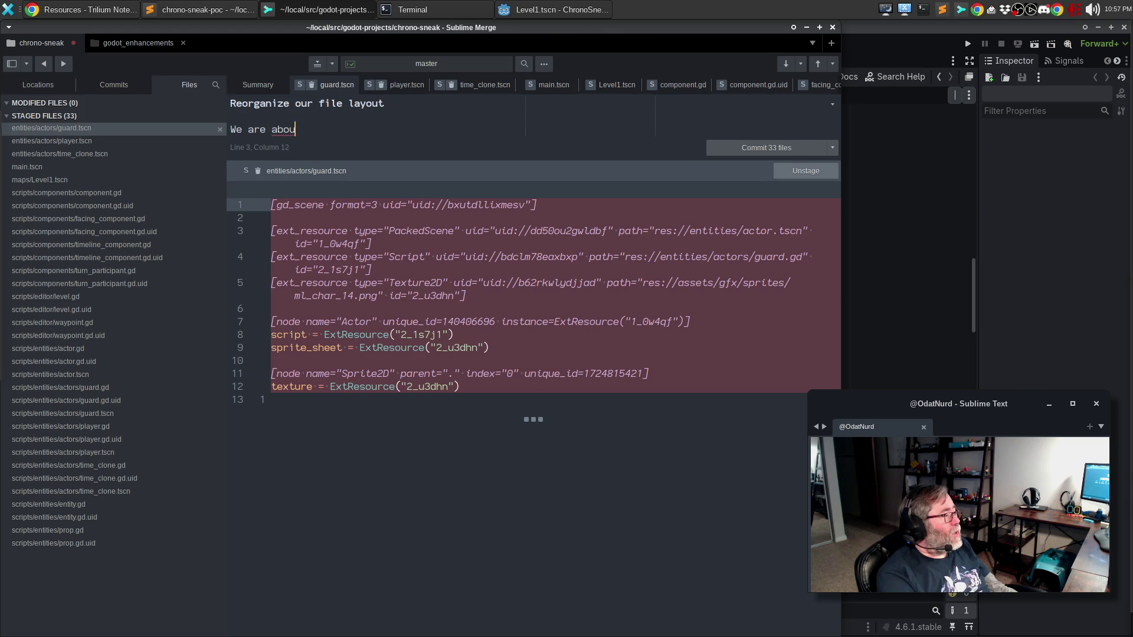
{"action": "type", "text": "t to implement"}
{"action": "key", "text": "ctrl+BackSpace"}
{"action": "type", "text": "implement our r"}
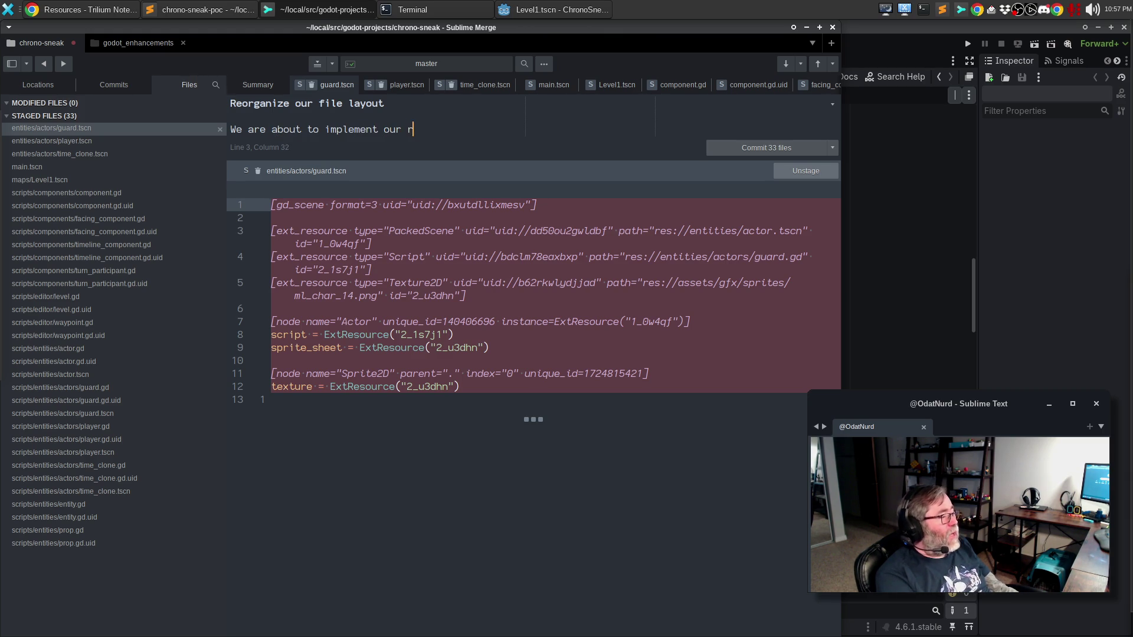
{"action": "type", "text": "esource classes, but"}
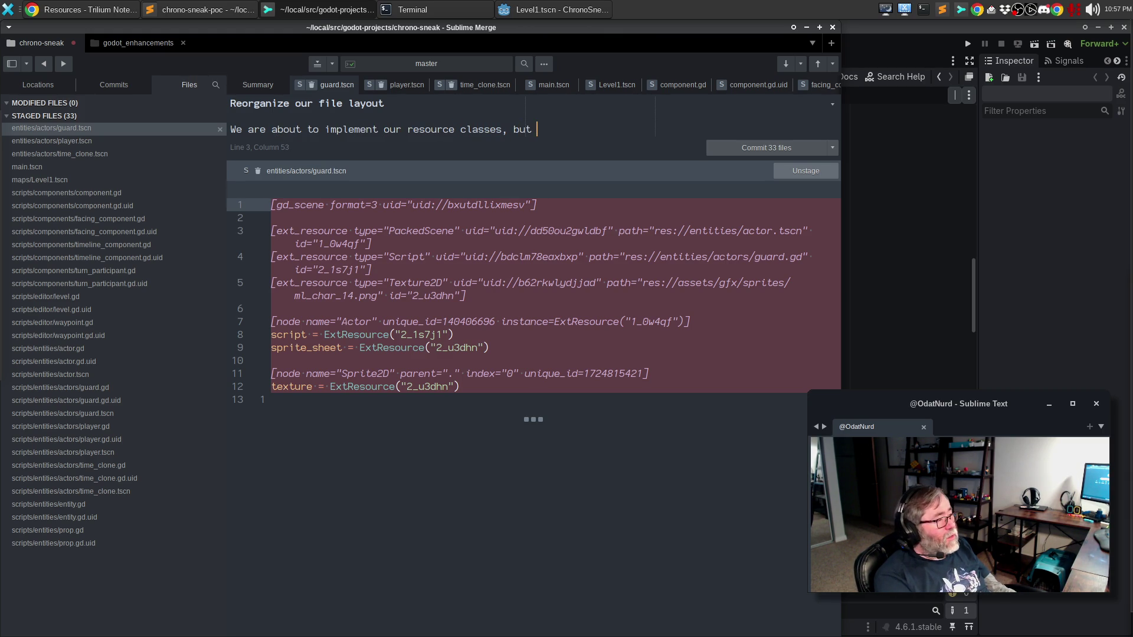
{"action": "type", "text": " i"}
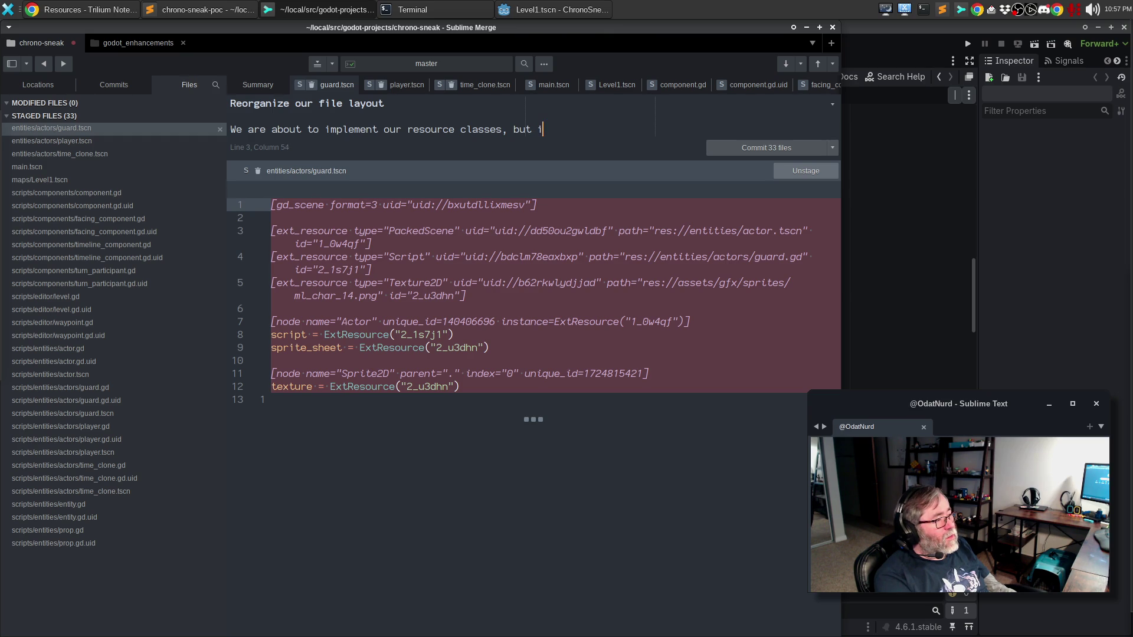
{"action": "type", "text": "n order to do that"}
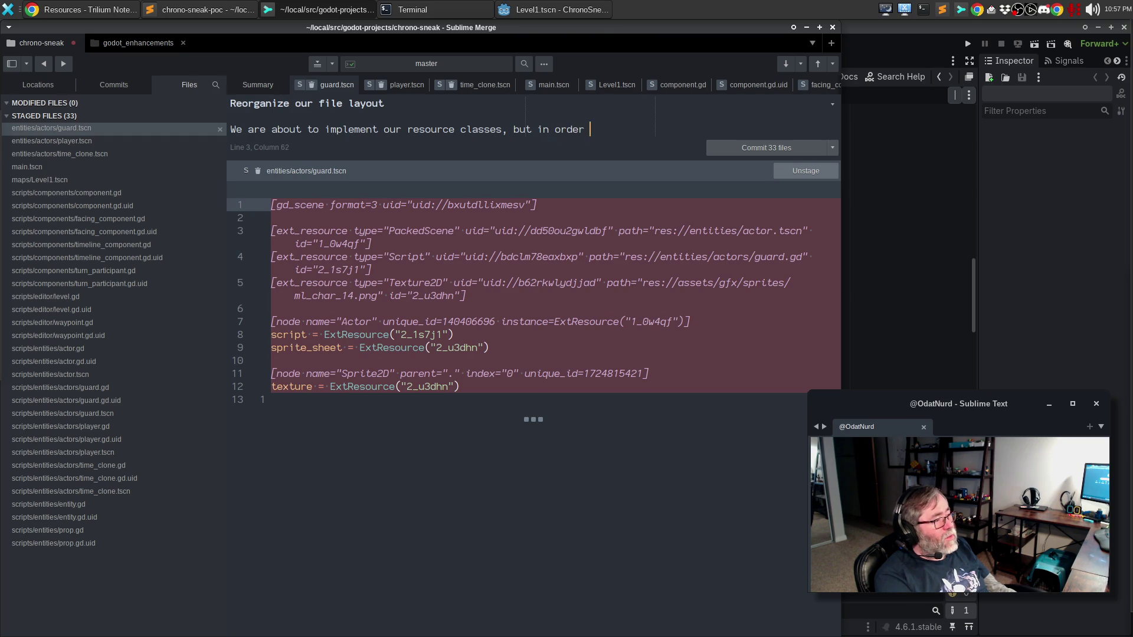
{"action": "key", "text": "Return"}
{"action": "type", "text": "it seems like now a"}
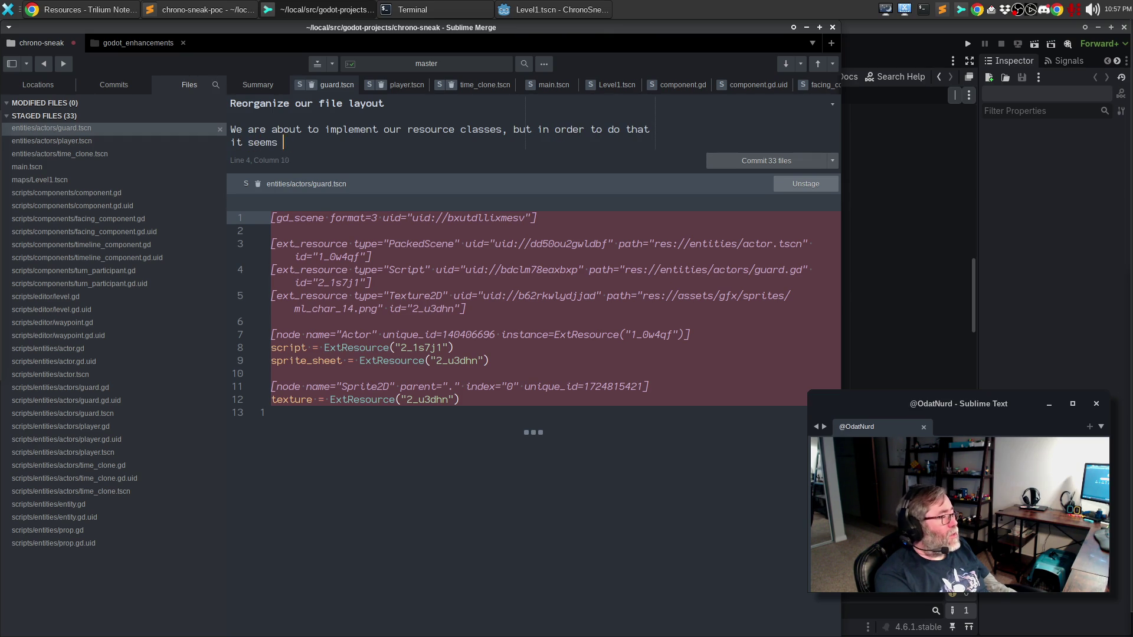
{"action": "key", "text": "BackSpace"}
{"action": "type", "text": "is a good time to re"}
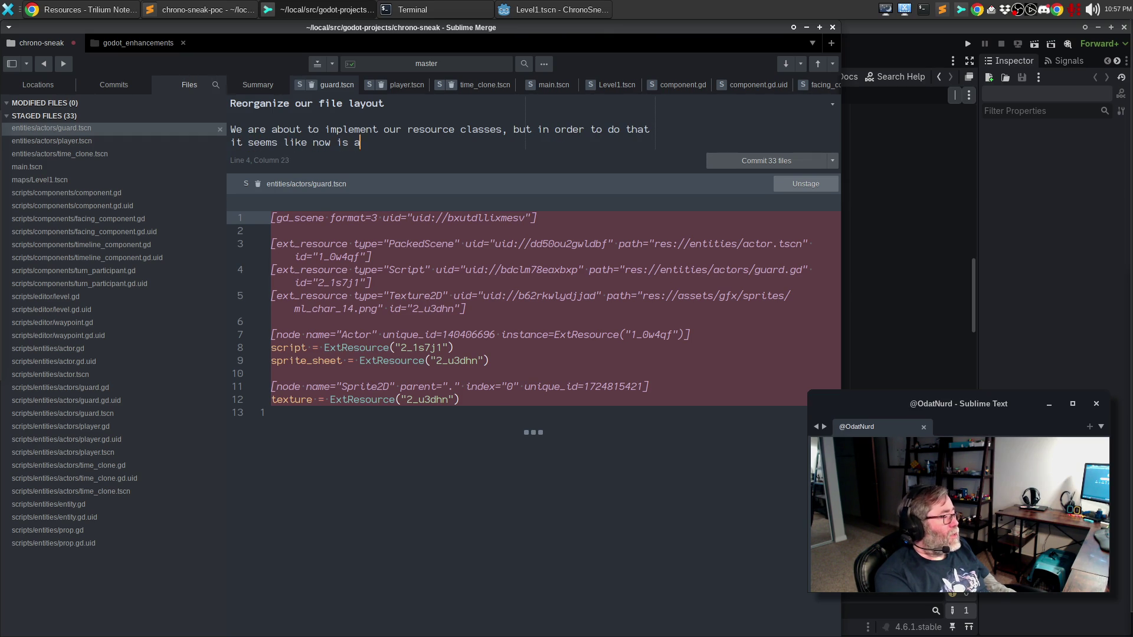
{"action": "key", "text": "BackSpace"}
{"action": "key", "text": "BackSpace"}
{"action": "type", "text": "change our file layout to include"}
Continue the body: entity and component items under script make adding resource files easier.
{"action": "key", "text": "Return"}
{"action": "type", "text": "the entity and component items under script, so that"}
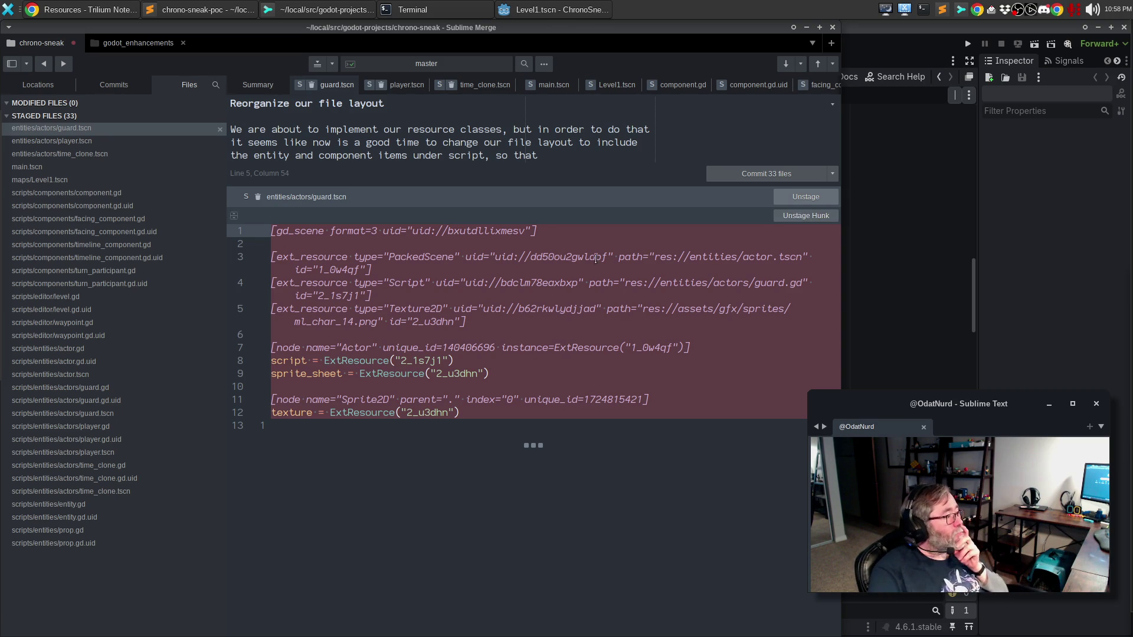
{"action": "type", "text": "we c"}
{"action": "key", "text": "BackSpace"}
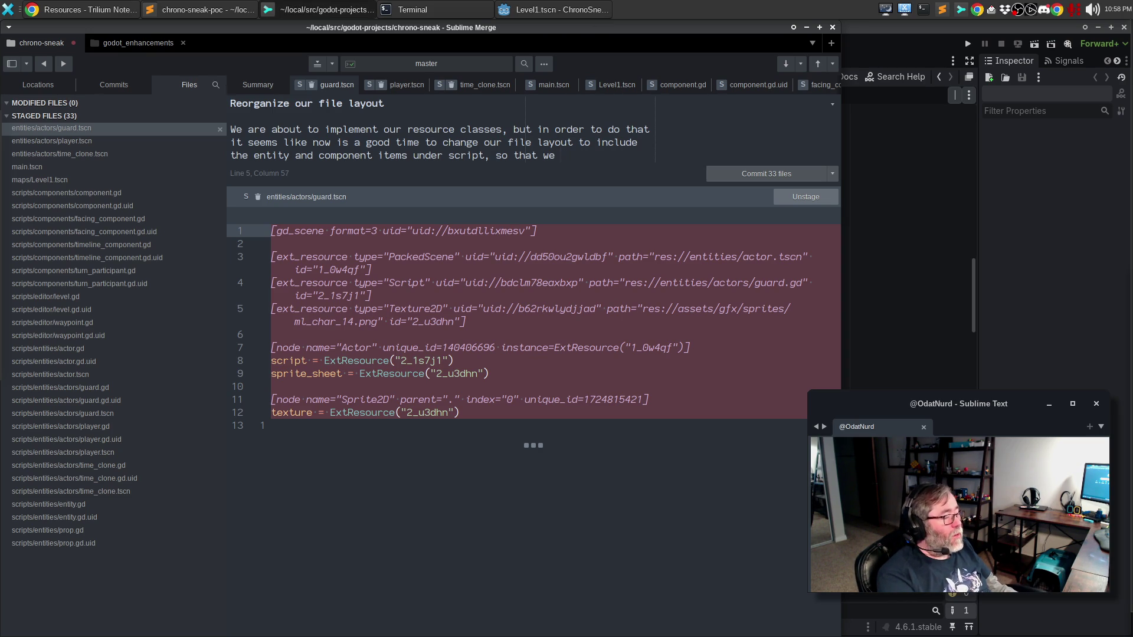
{"action": "key", "text": "BackSpace"}
{"action": "key", "text": "BackSpace"}
{"action": "type", "text": "our scr"}
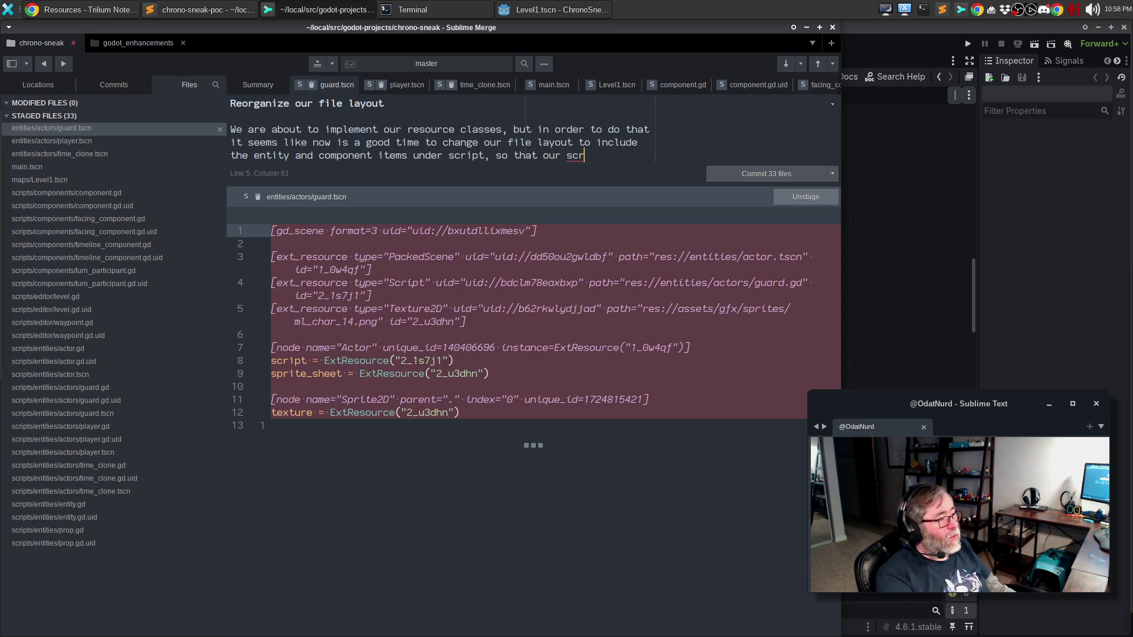
{"action": "type", "text": "ucture"}
{"action": "key", "text": "ctrl+BackSpace"}
{"action": "type", "text": "str"}
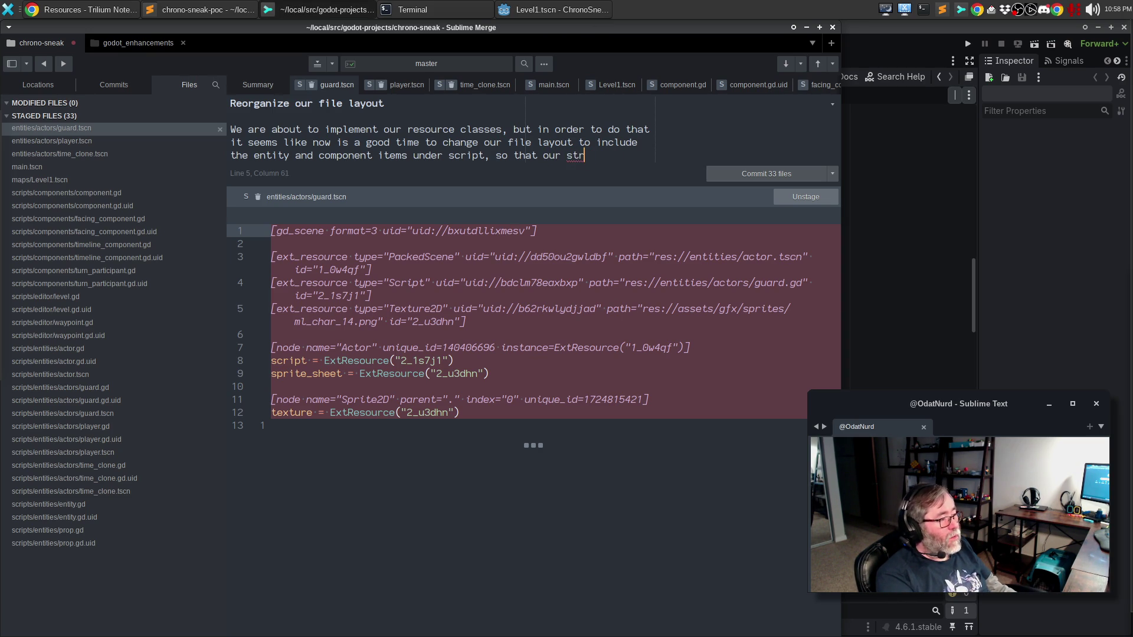
{"action": "type", "text": "ucture is"}
{"action": "key", "text": "Return"}
{"action": "type", "text": "more complete"}
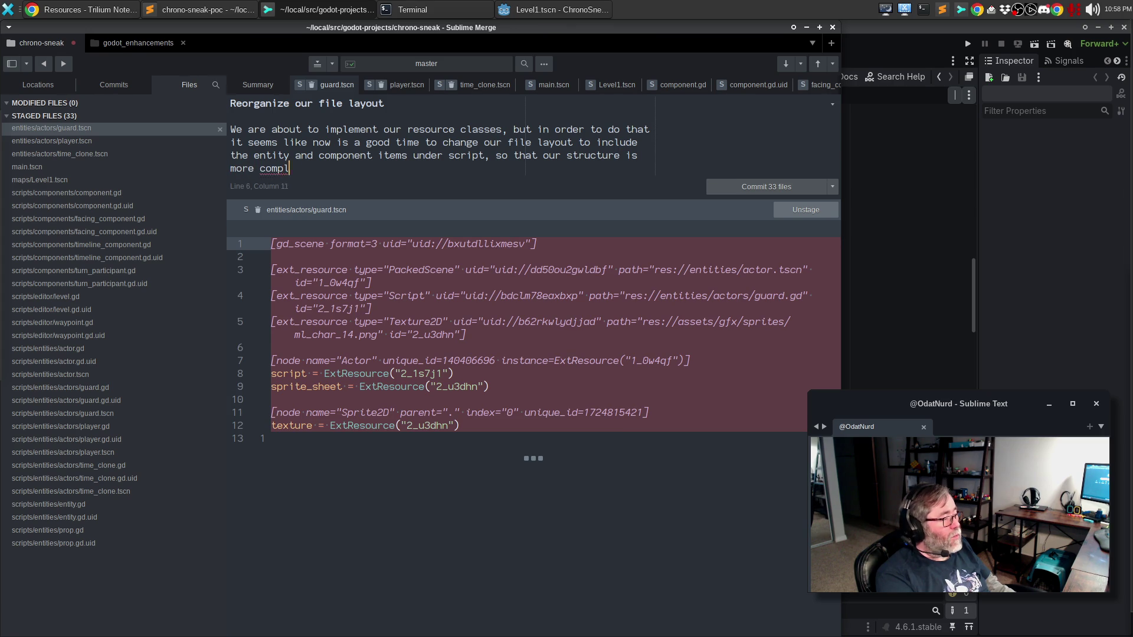
{"action": "key", "text": "ctrl+BackSpace"}
{"action": "key", "text": "ctrl+BackSpace"}
{"action": "type", "text": "eas"}
{"action": "type", "text": "ier to handle whe"}
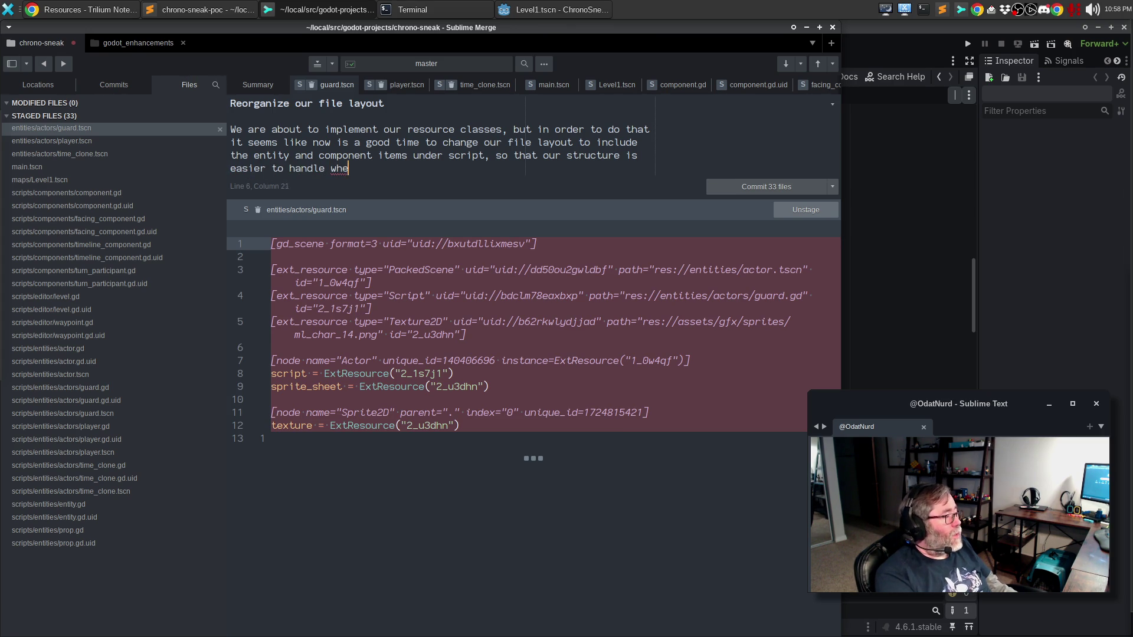
{"action": "type", "text": "n we add actual"}
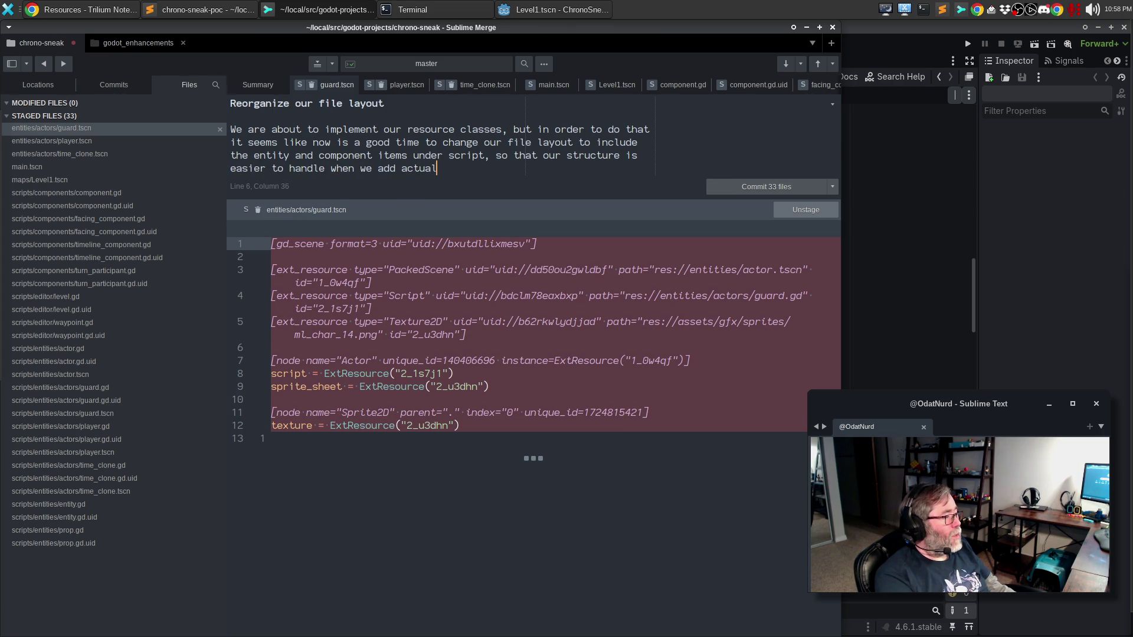
{"action": "type", "text": " resource files."}
Add the 'This is probably, sadly, also temporary…' paragraph and commit the 33 staged changes.
{"action": "key", "text": "Return"}
{"action": "key", "text": "Return"}
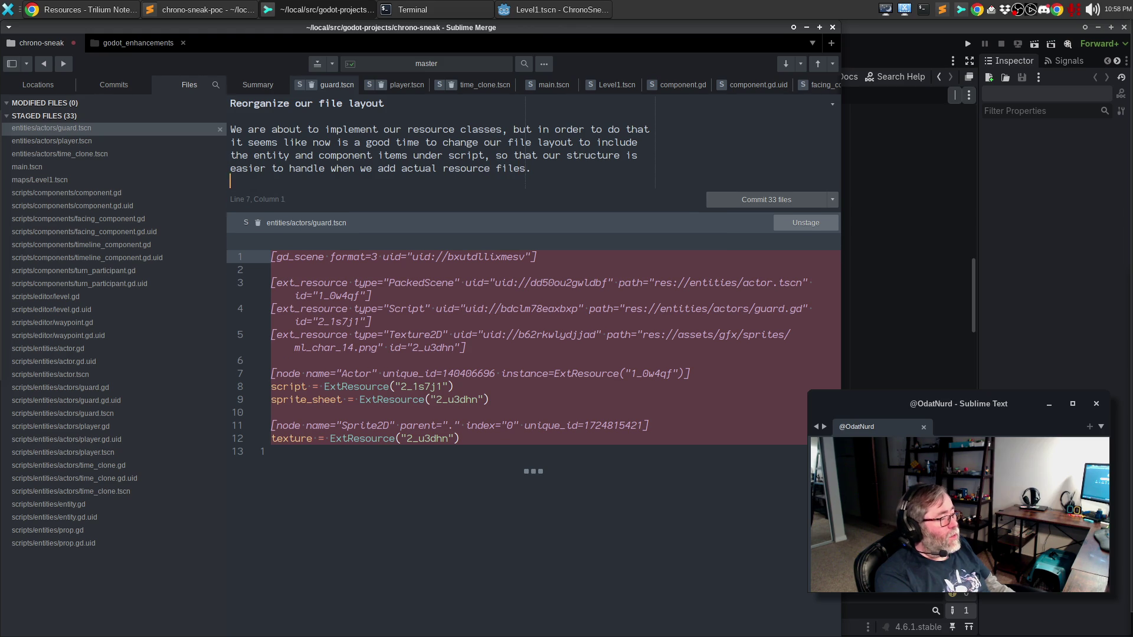
{"action": "type", "text": "This i"}
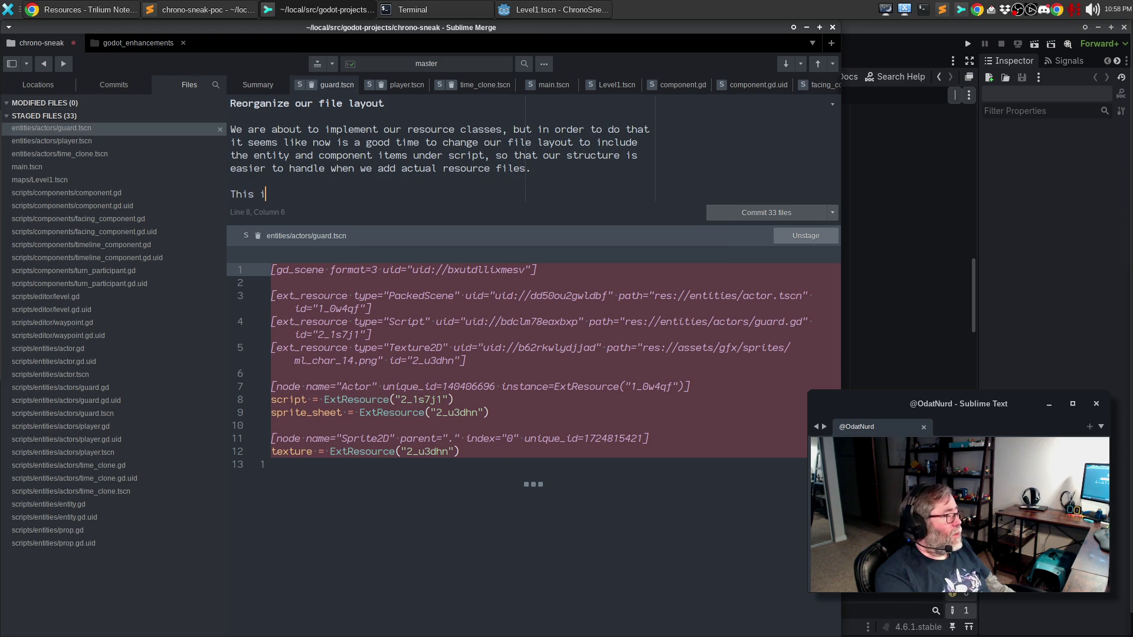
{"action": "type", "text": "s probably, sadly, "}
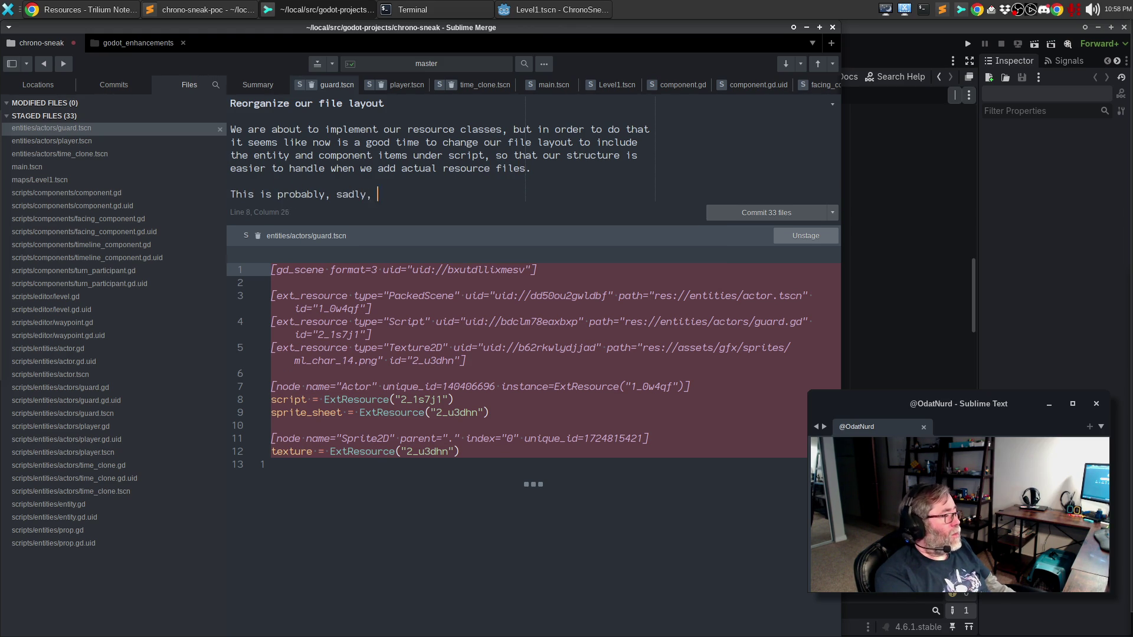
{"action": "type", "text": "also temporary "}
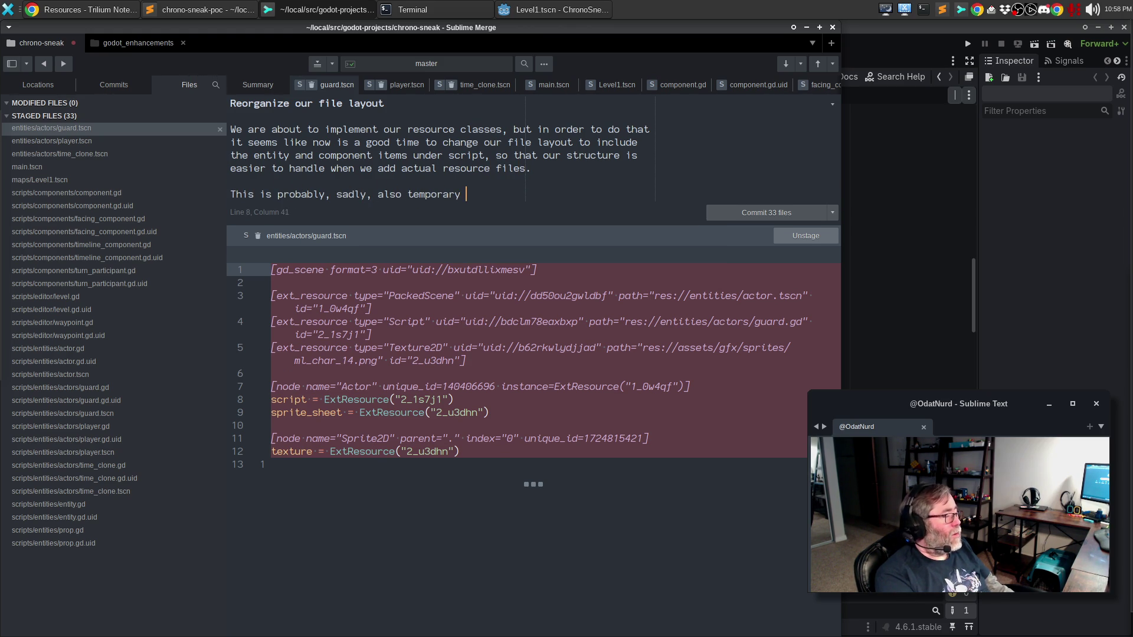
{"action": "type", "text": "until we find we "}
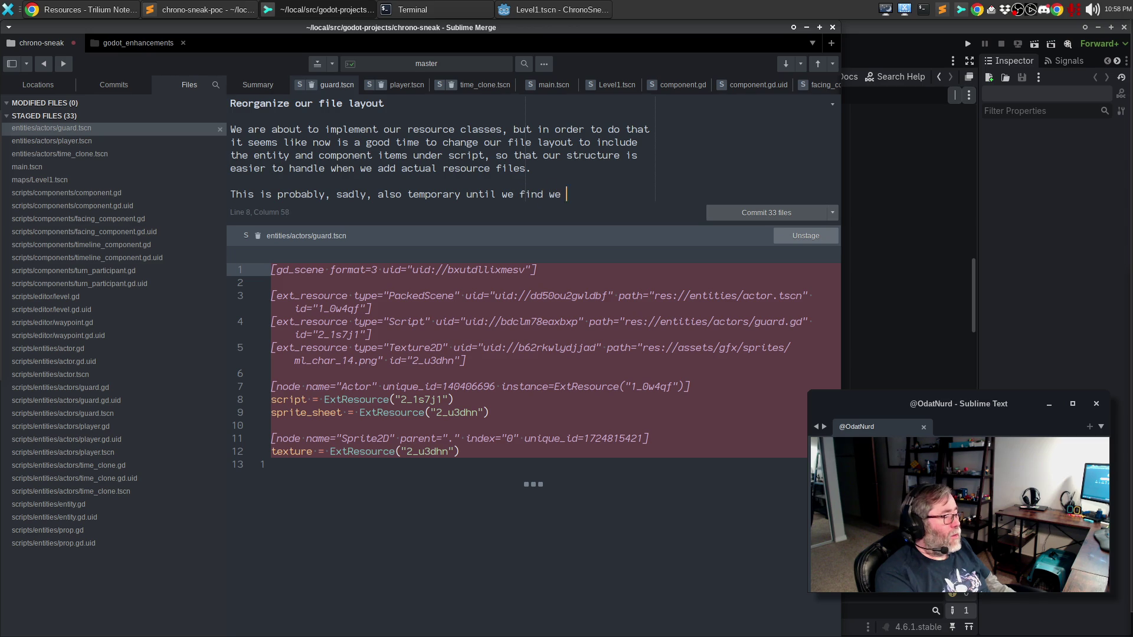
{"action": "type", "text": "did something"}
{"action": "key", "text": "BackSpace"}
{"action": "key", "text": "BackSpace"}
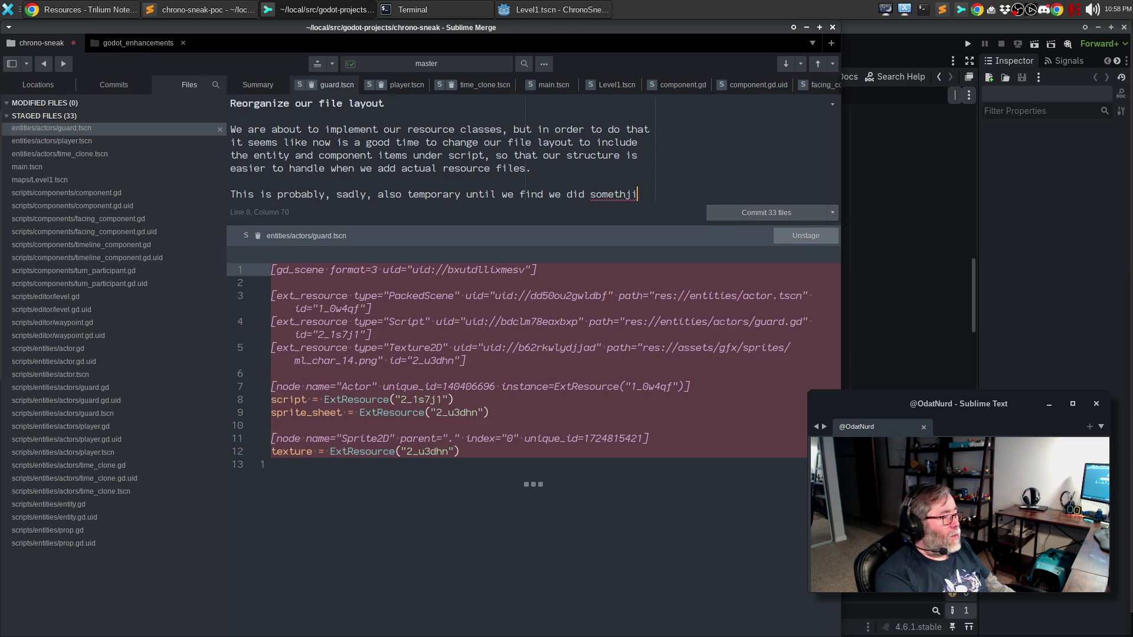
{"action": "type", "text": "ng dumb."}
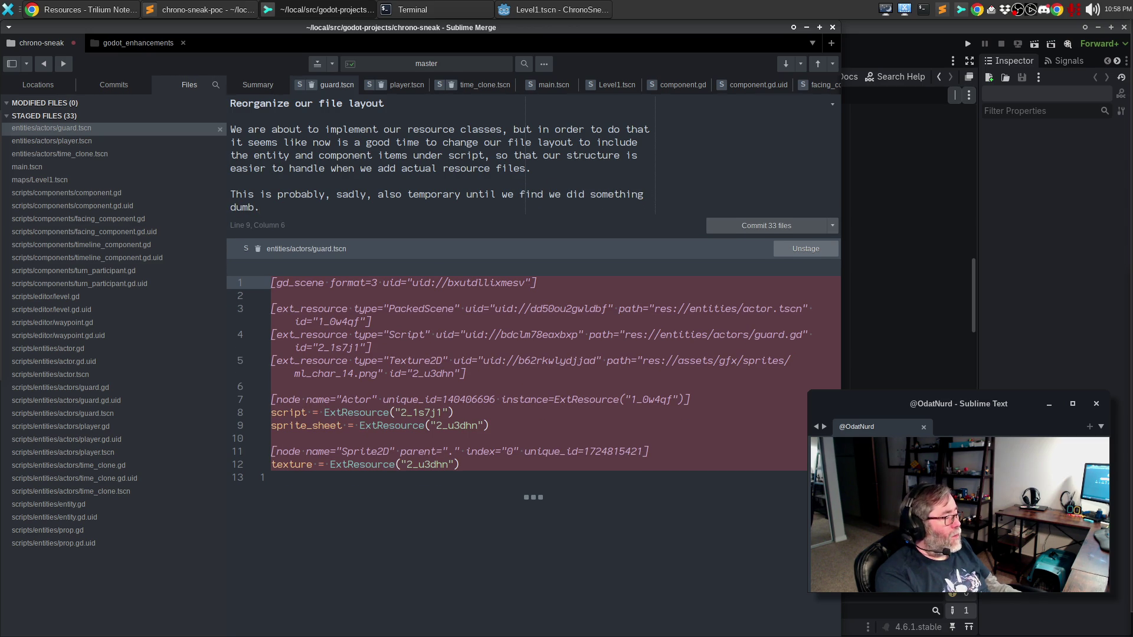
{"action": "key", "text": "ctrl+Return"}
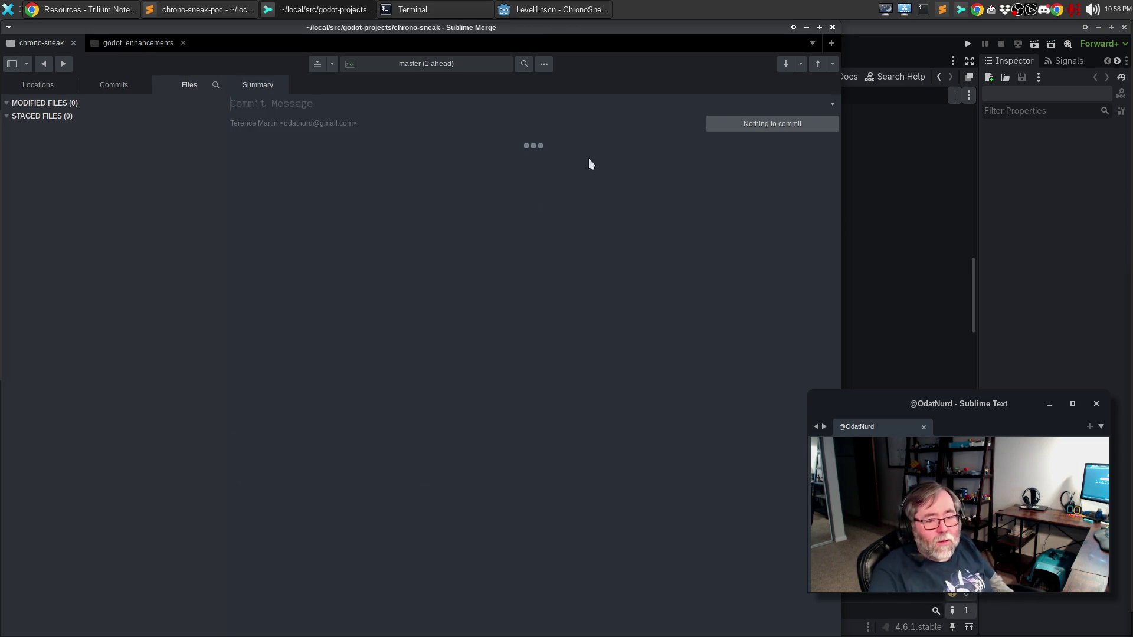